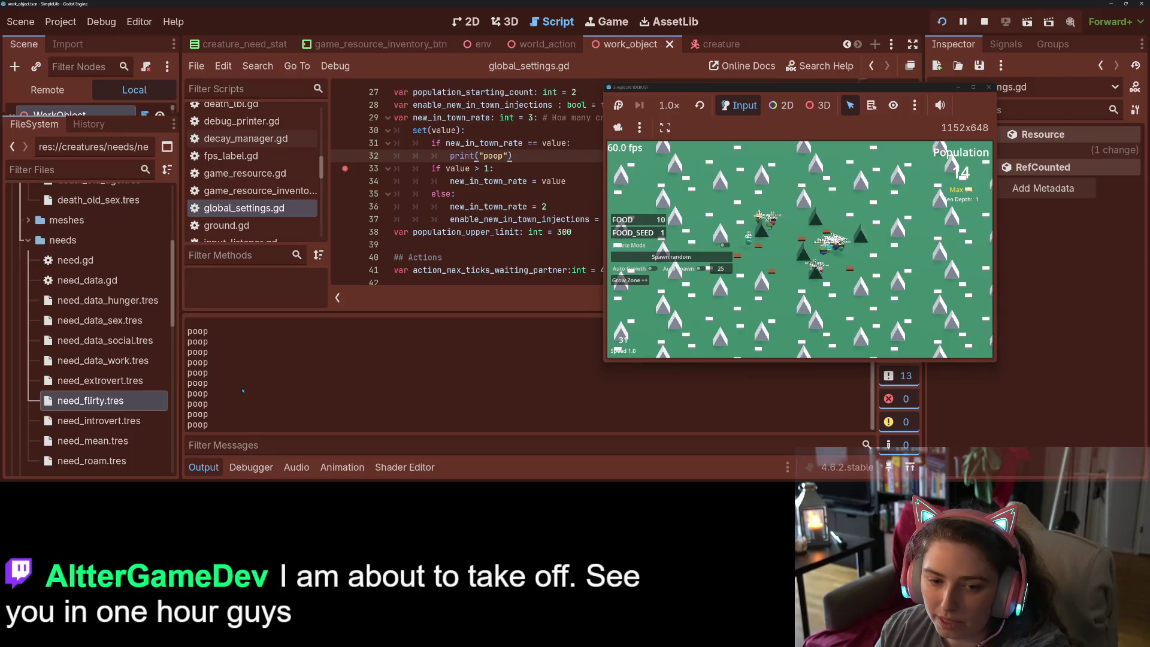
Step: Stop the game, add a return after print("poop") in the new_in_town_rate setter, save, and rerun
left_click(989, 88)
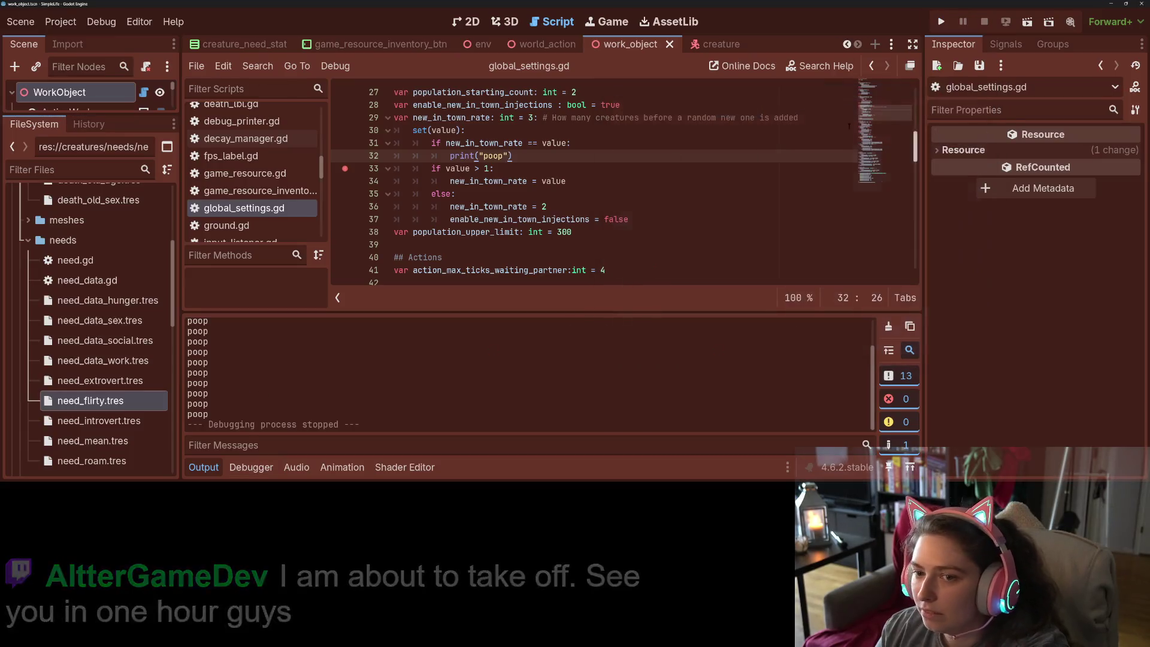
left_click(544, 168)
left_click(551, 155)
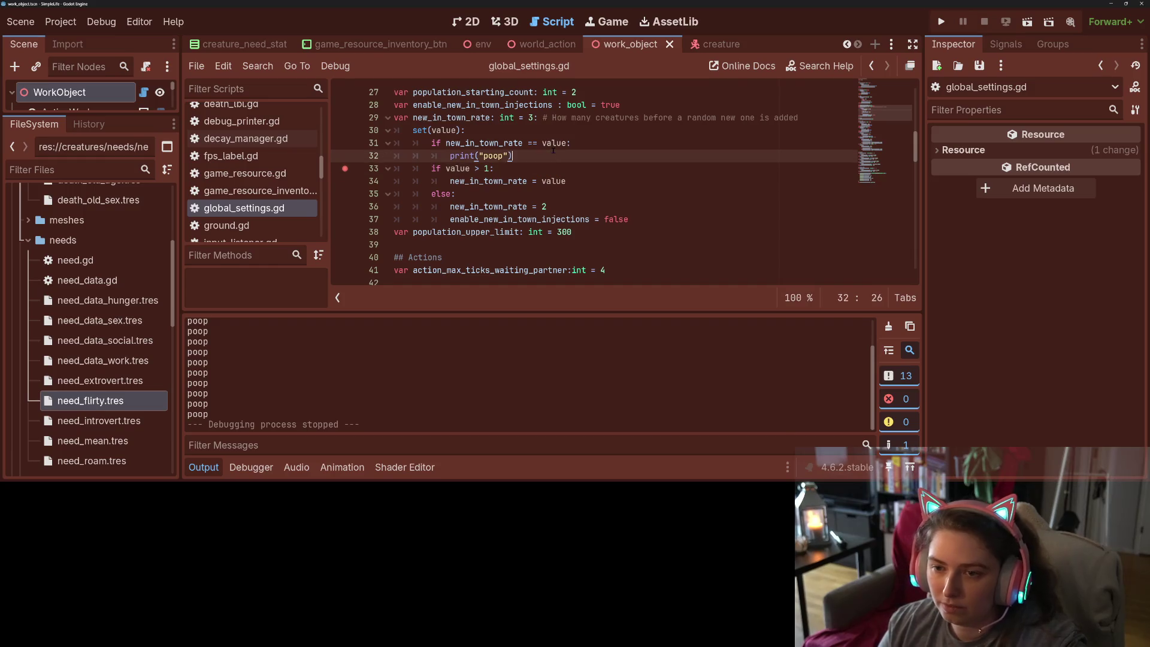
key("Return")
type("rn")
key("ctrl+s")
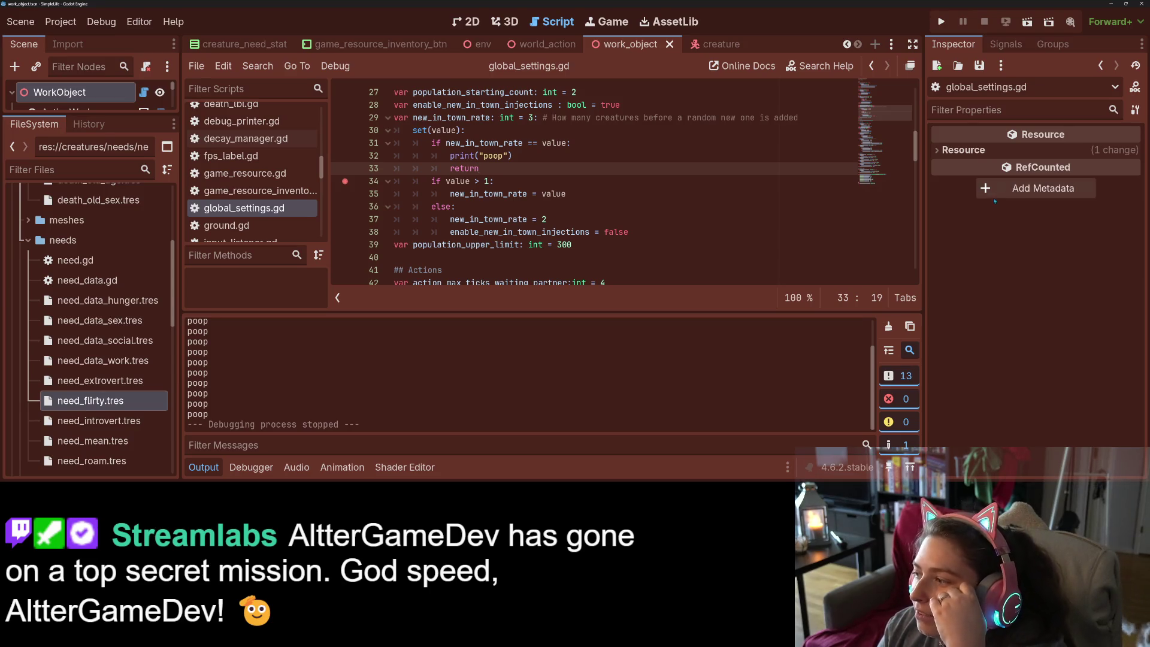
left_click(941, 21)
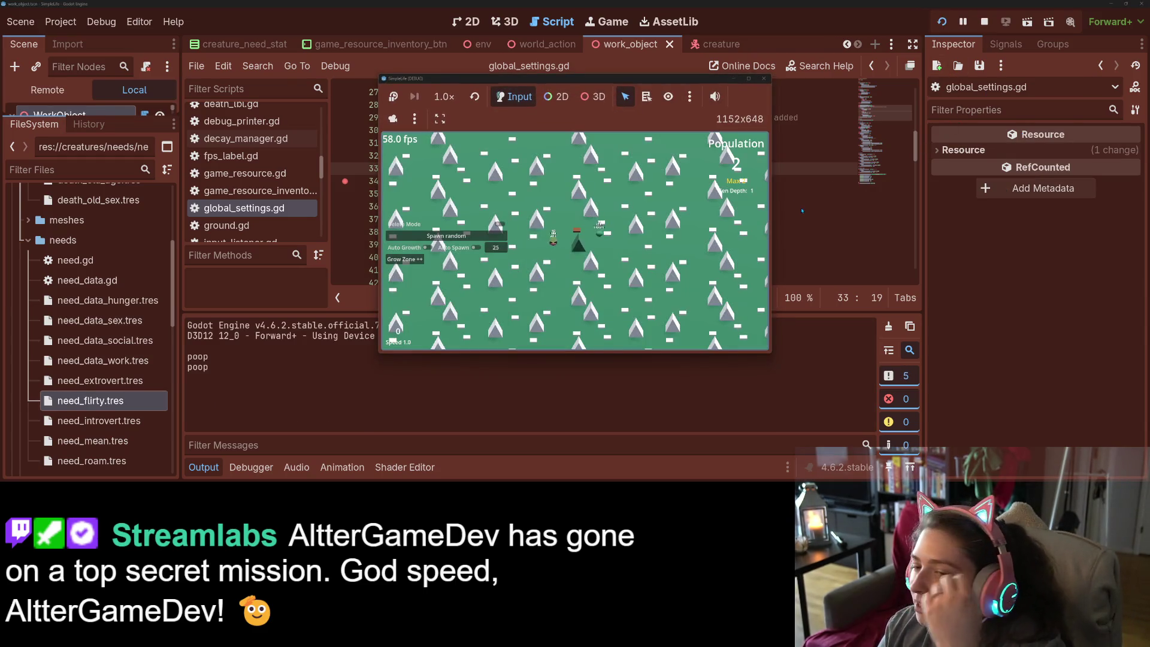
Step: Spawn random creatures repeatedly until the population reaches 100
left_click(470, 235)
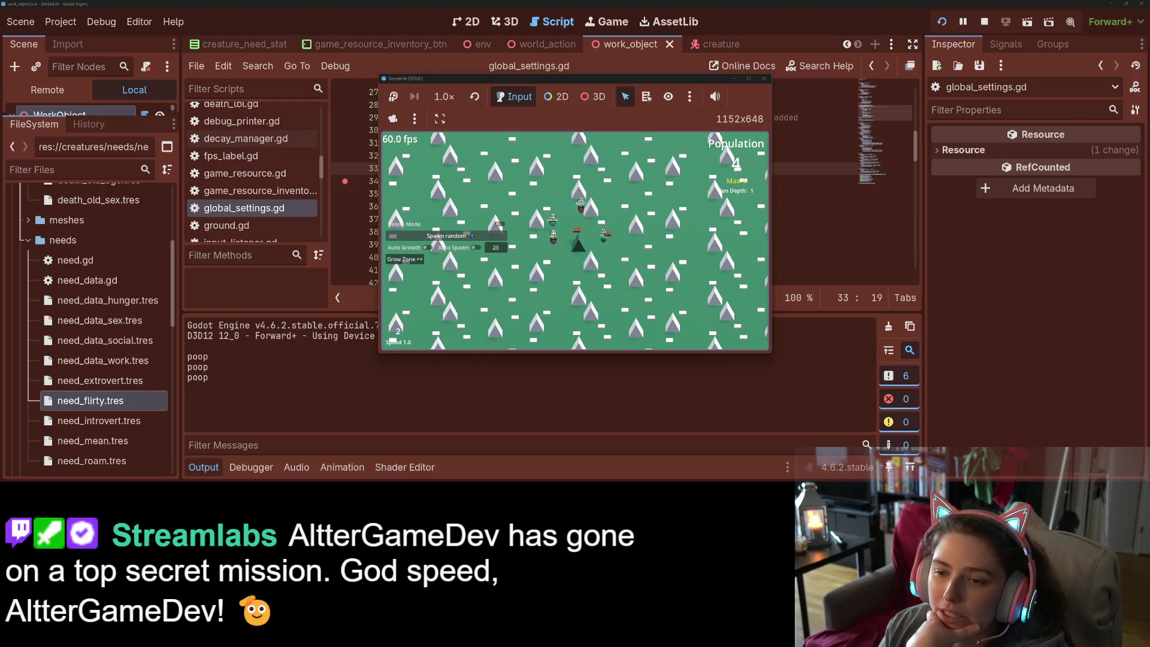
left_click(472, 235)
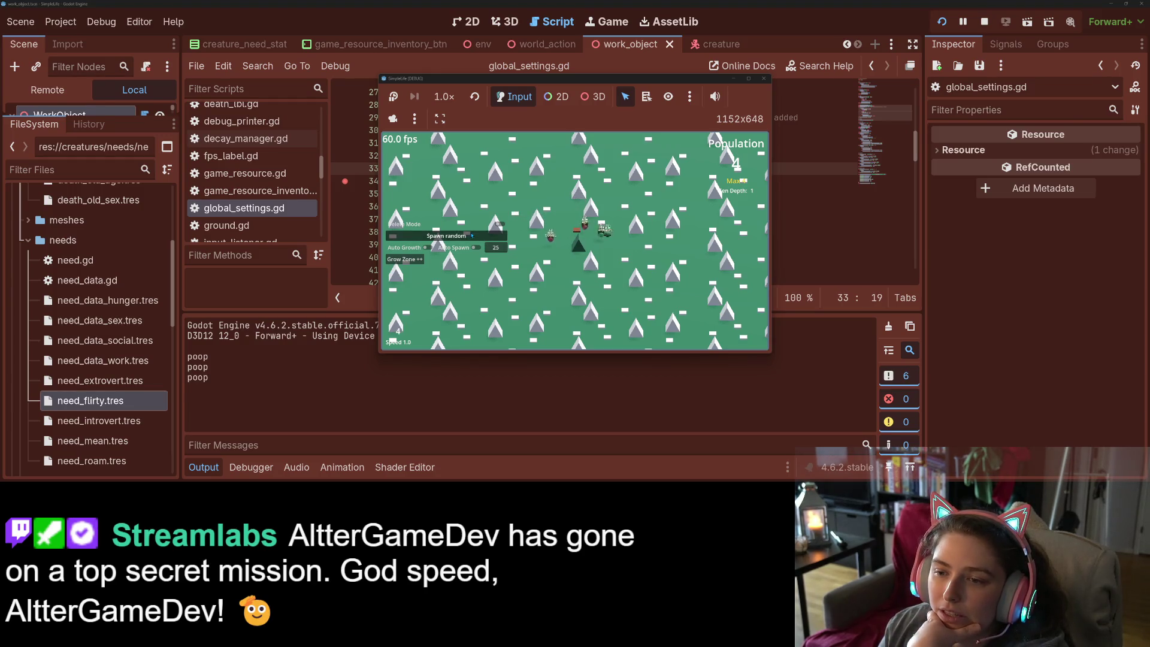
left_click(472, 236)
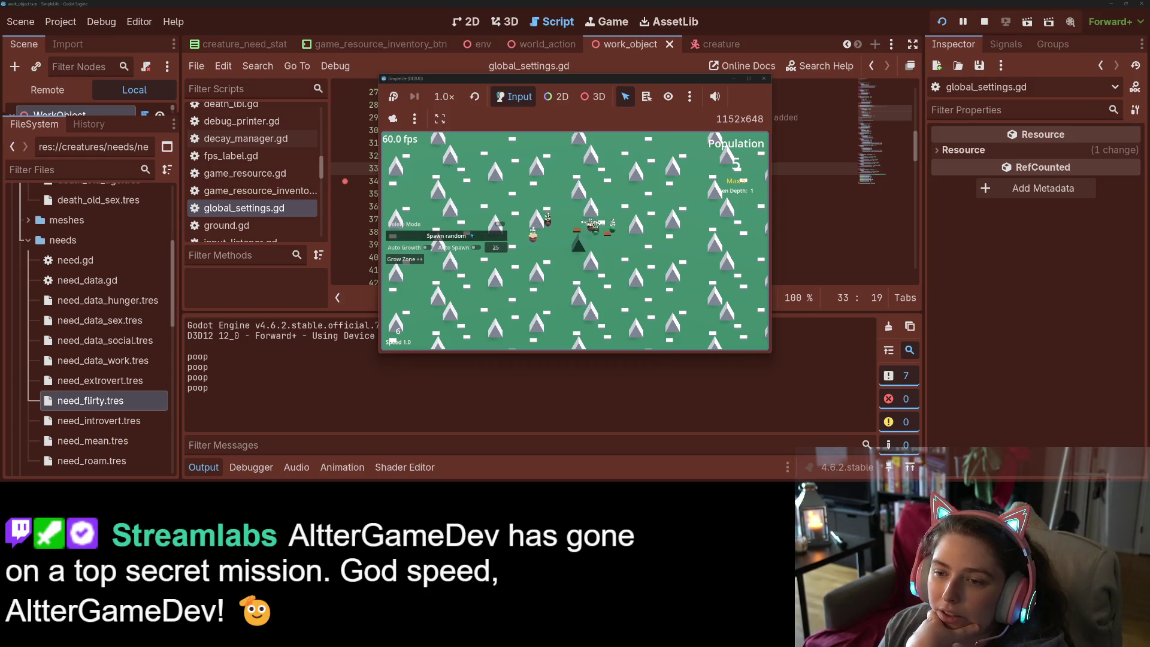
left_click(472, 235)
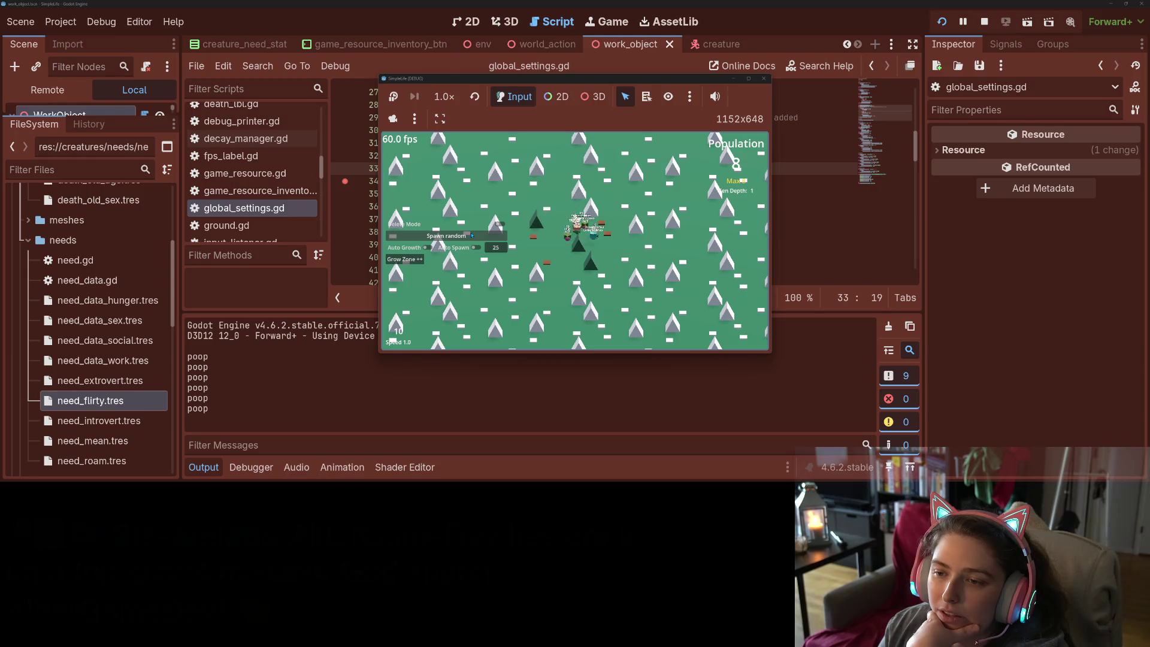
left_click(472, 236)
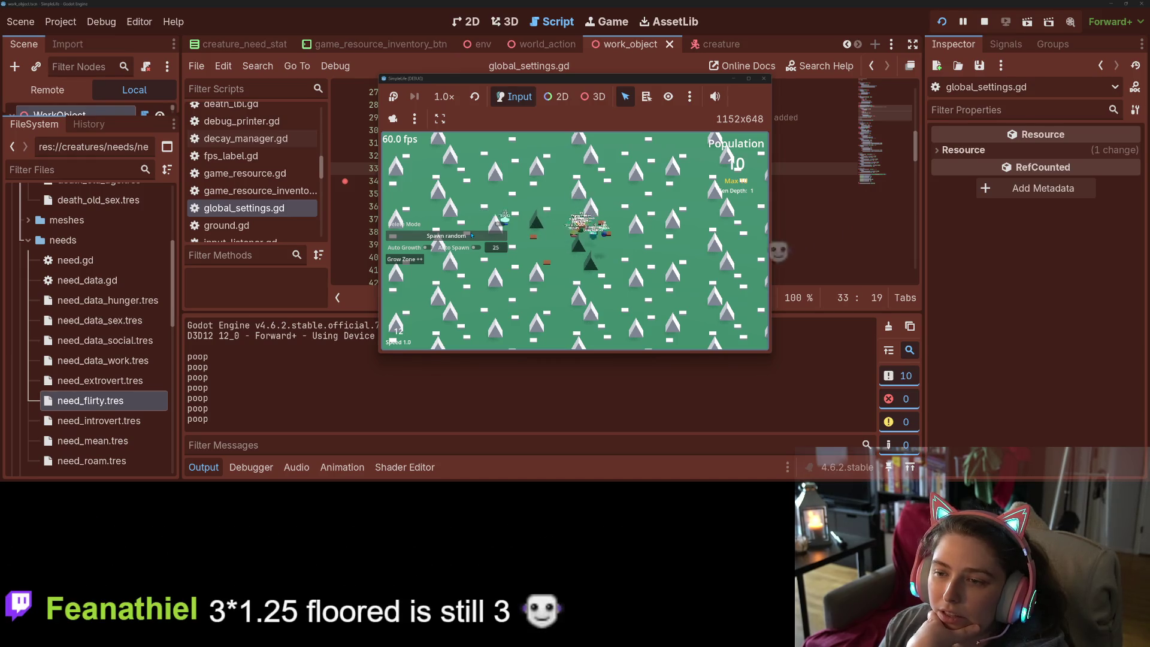
left_click(472, 235)
left_click(472, 235)
left_click(472, 236)
left_click(472, 235)
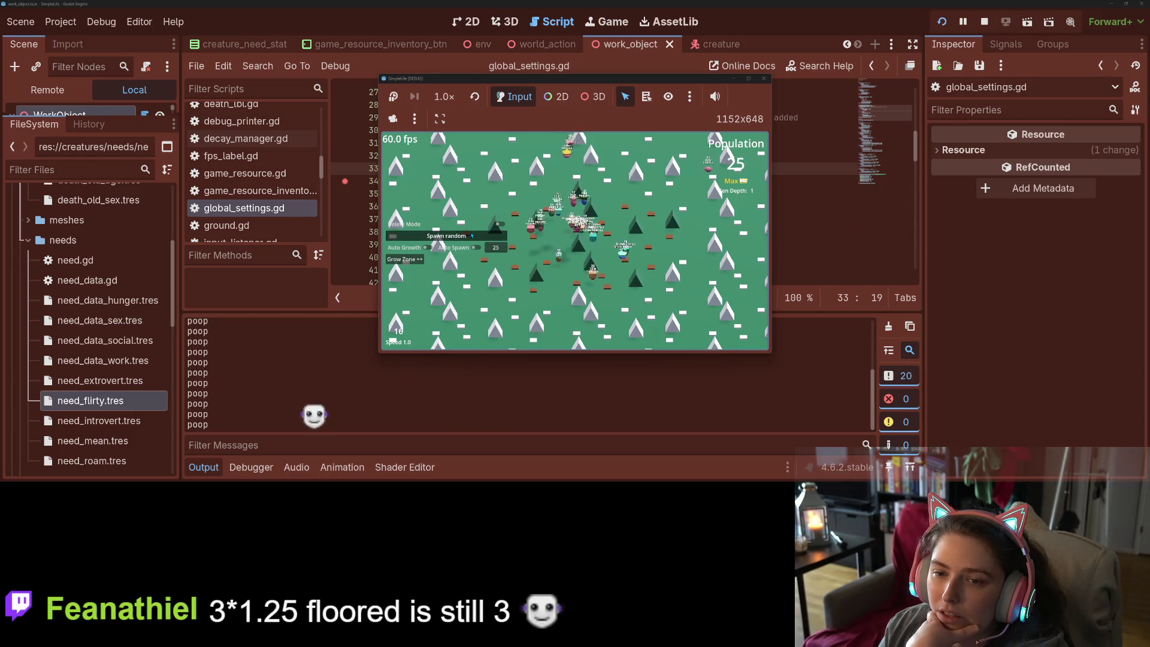
left_click(472, 235)
left_click(472, 236)
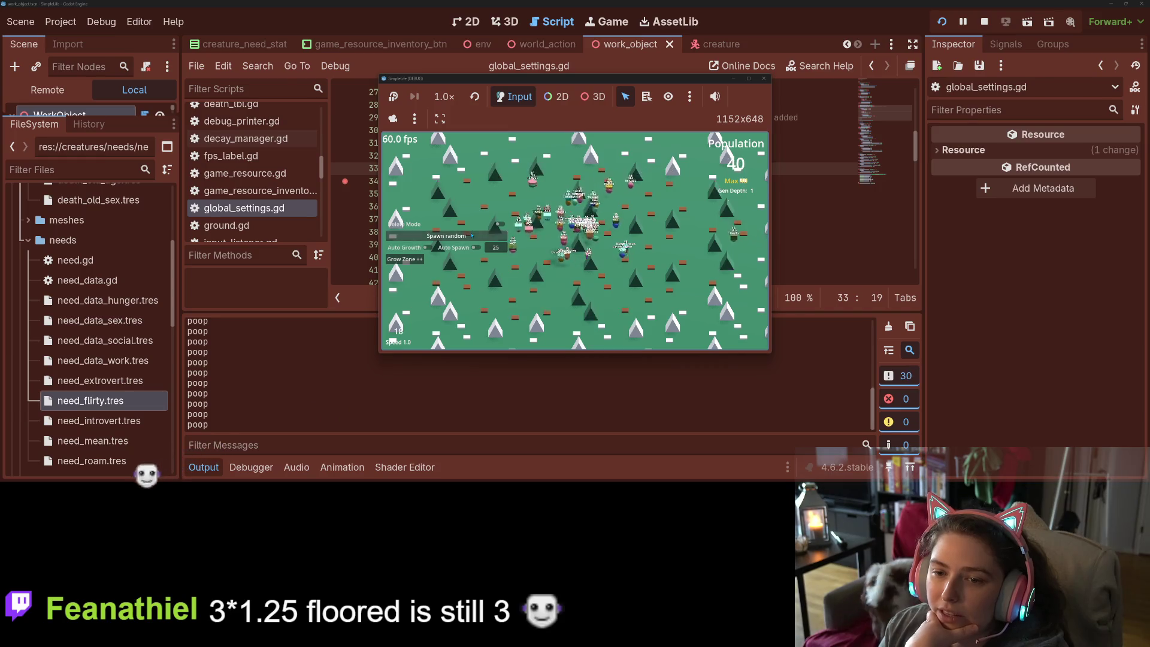
left_click(472, 235)
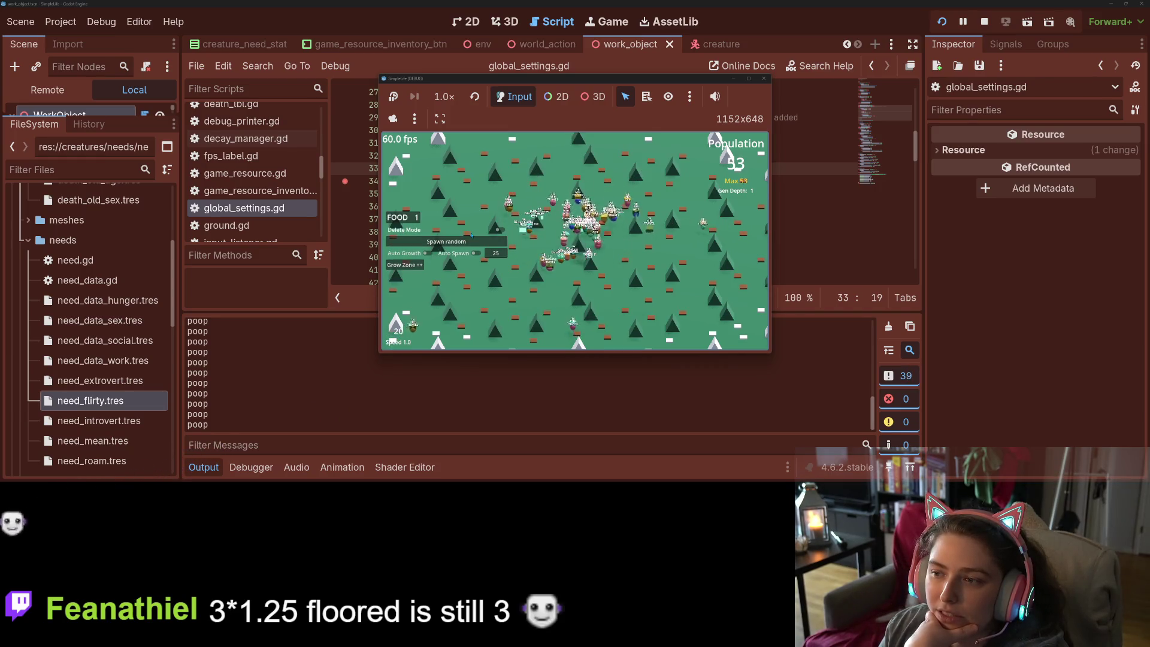
left_click(470, 242)
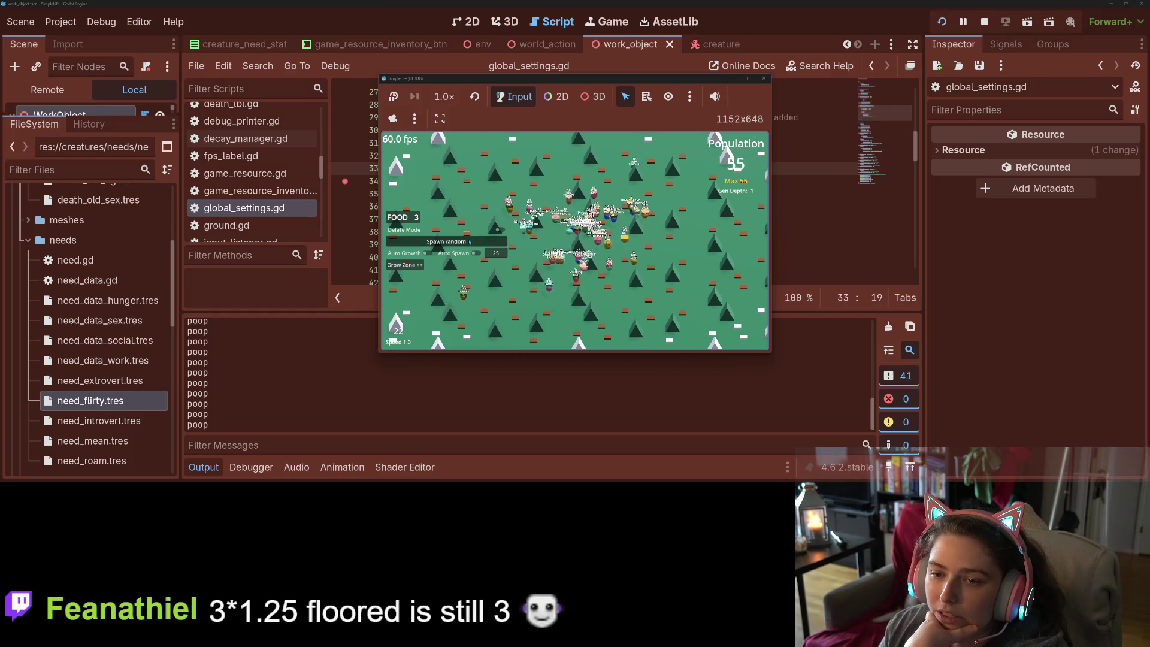
left_click(470, 242)
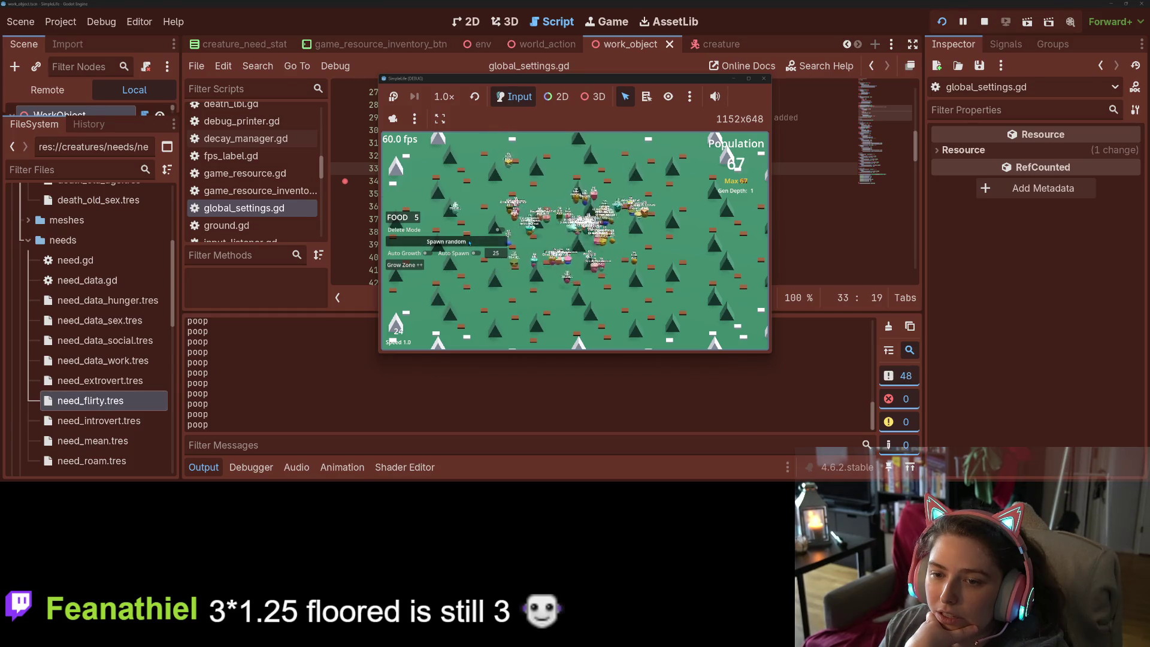
left_click(470, 242)
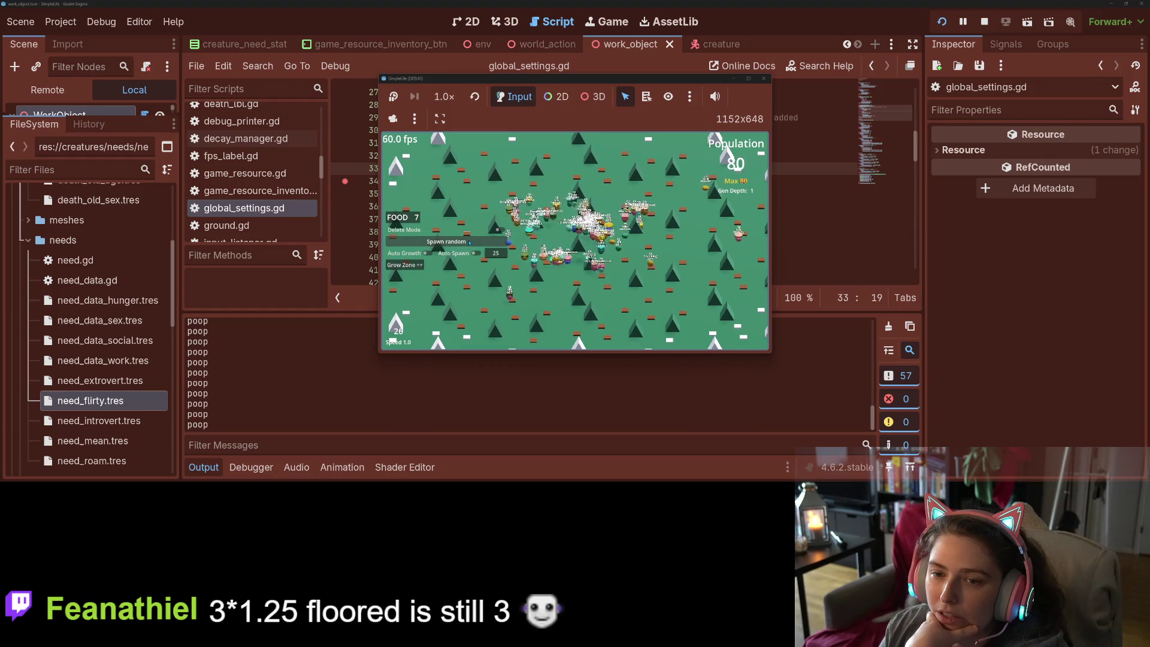
left_click(469, 242)
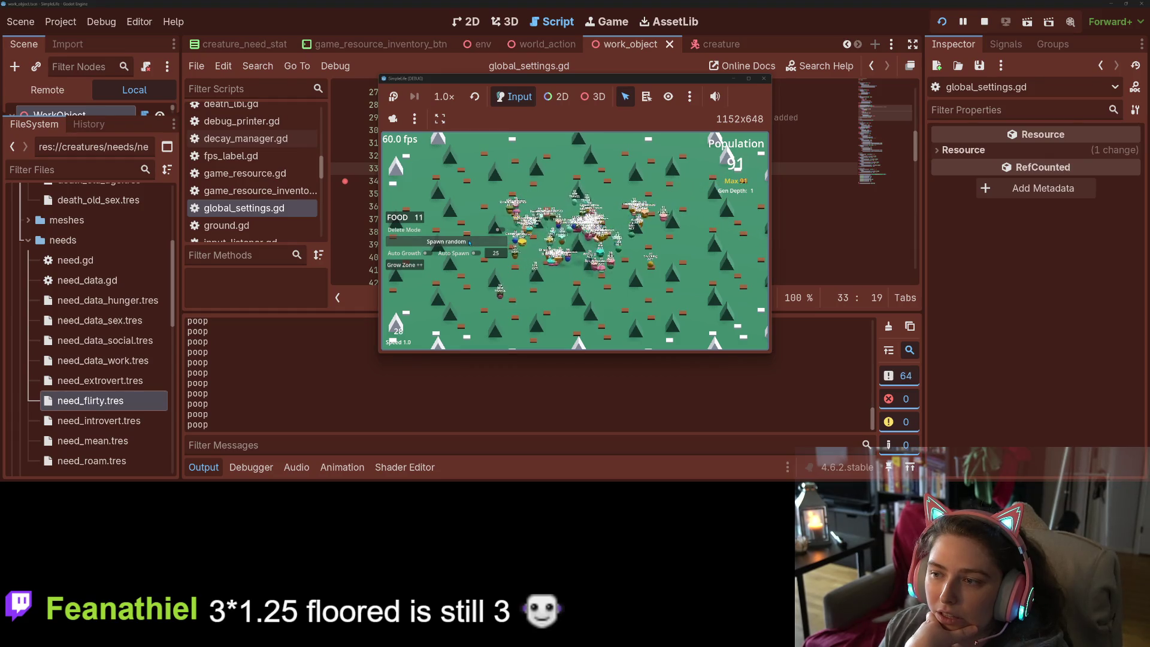
left_click(470, 250)
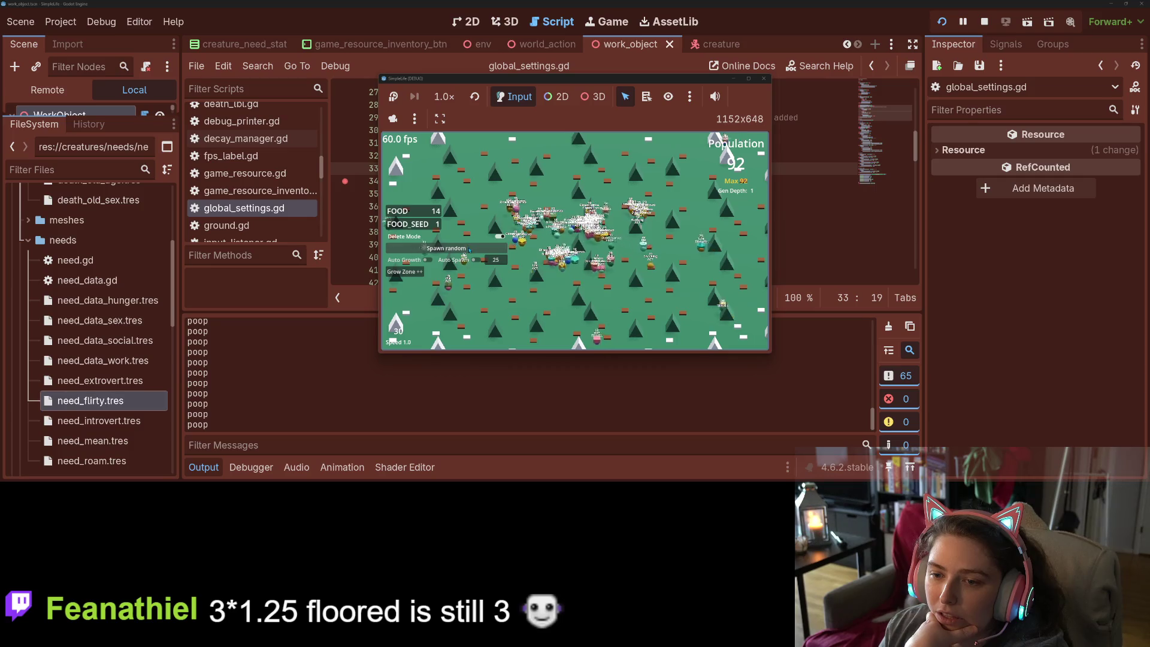
left_click(470, 250)
Step: Stop the game, set a breakpoint on line 34, and enlarge the Scene tree panel
mouse_move(632, 79)
left_mouse_down()
mouse_move(781, 150)
mouse_move(943, 194)
left_mouse_up()
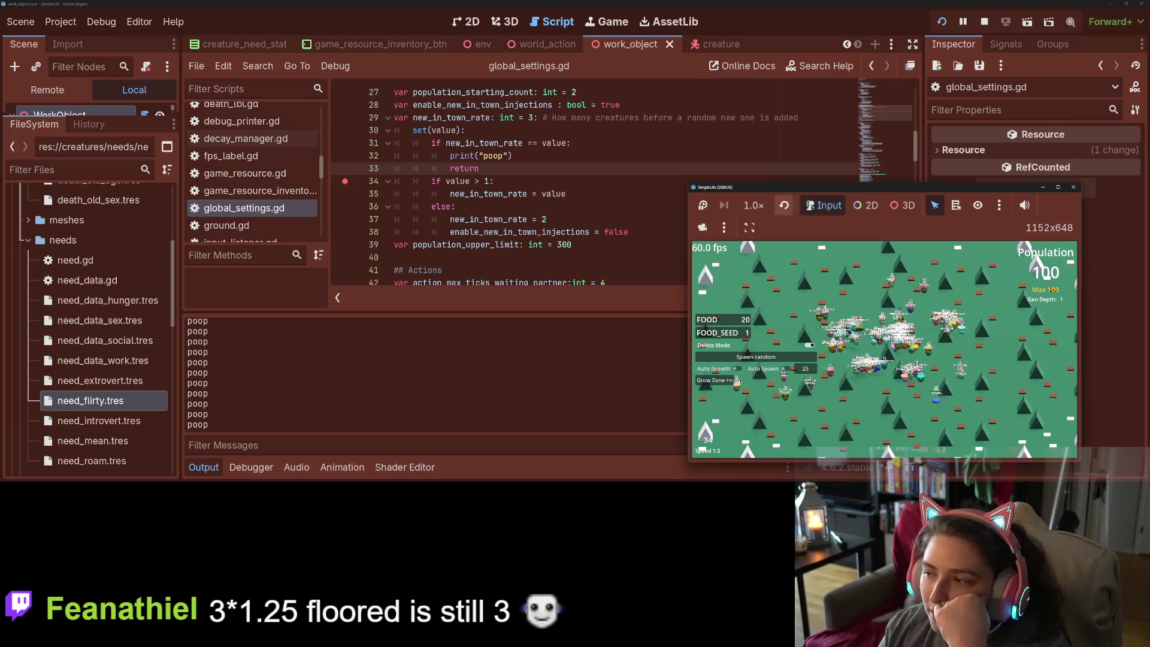
left_click(1073, 187)
left_click(446, 181)
left_click(465, 169)
left_click(345, 180)
left_click_drag(157, 114, 137, 257)
Step: Open creatures.gd and find the 1.25 multiplier in the rate formula on line 14
scroll(546, 215, "up", 8)
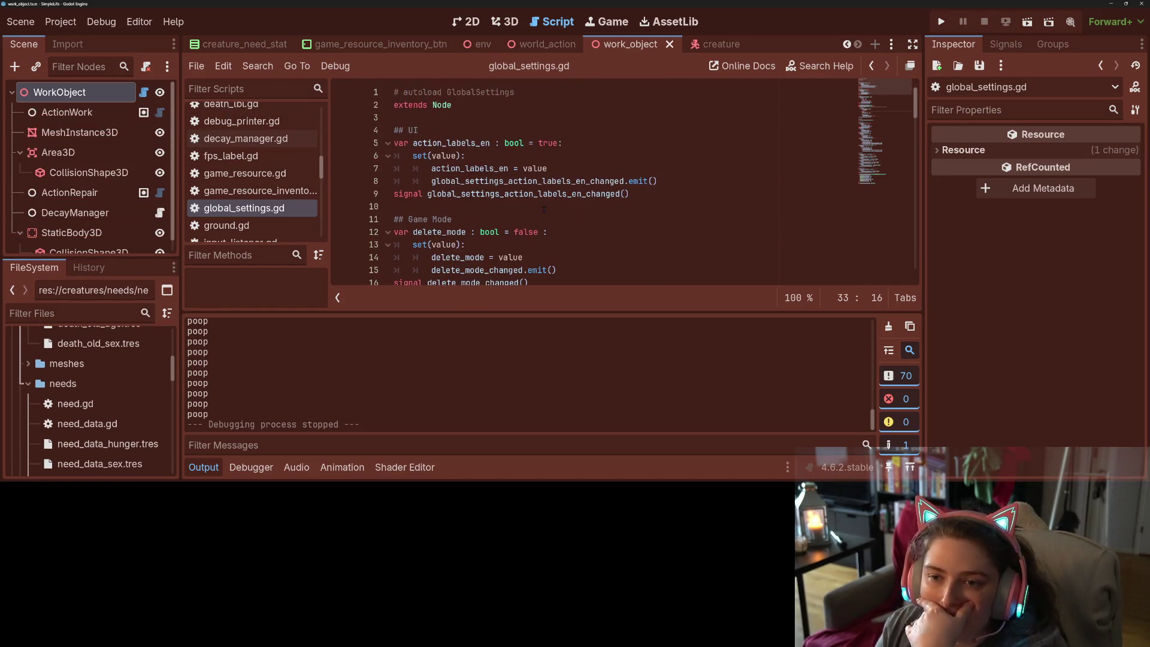
scroll(226, 161, "up", 4)
scroll(226, 161, "up", 2)
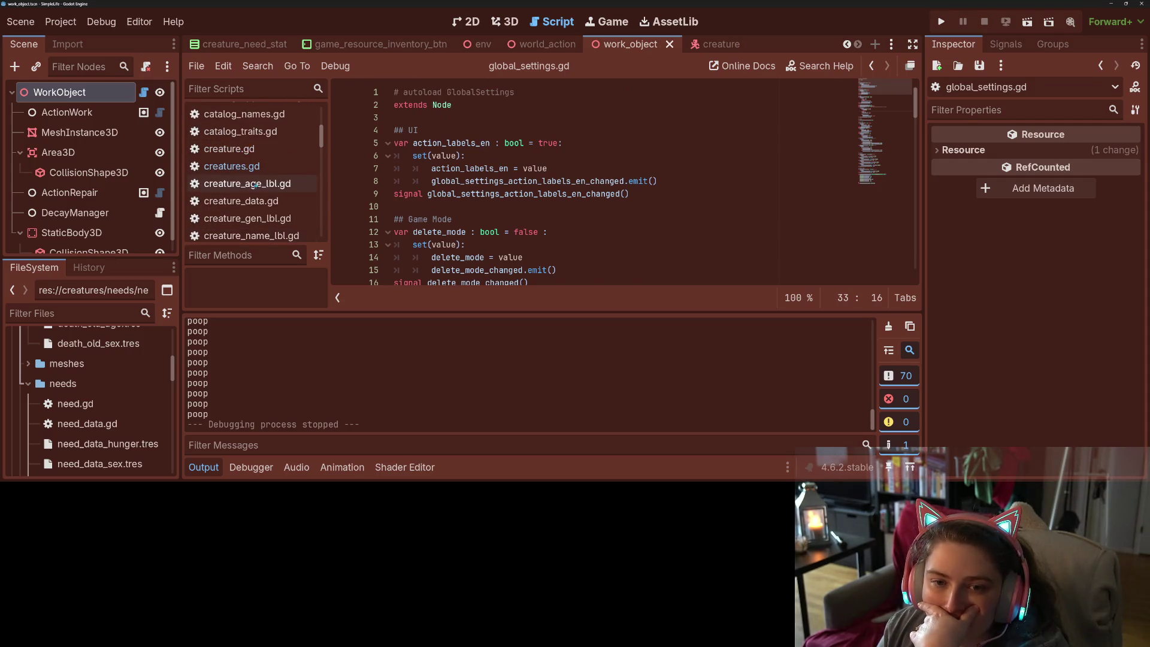
left_click(267, 172)
scroll(685, 227, "down", 2)
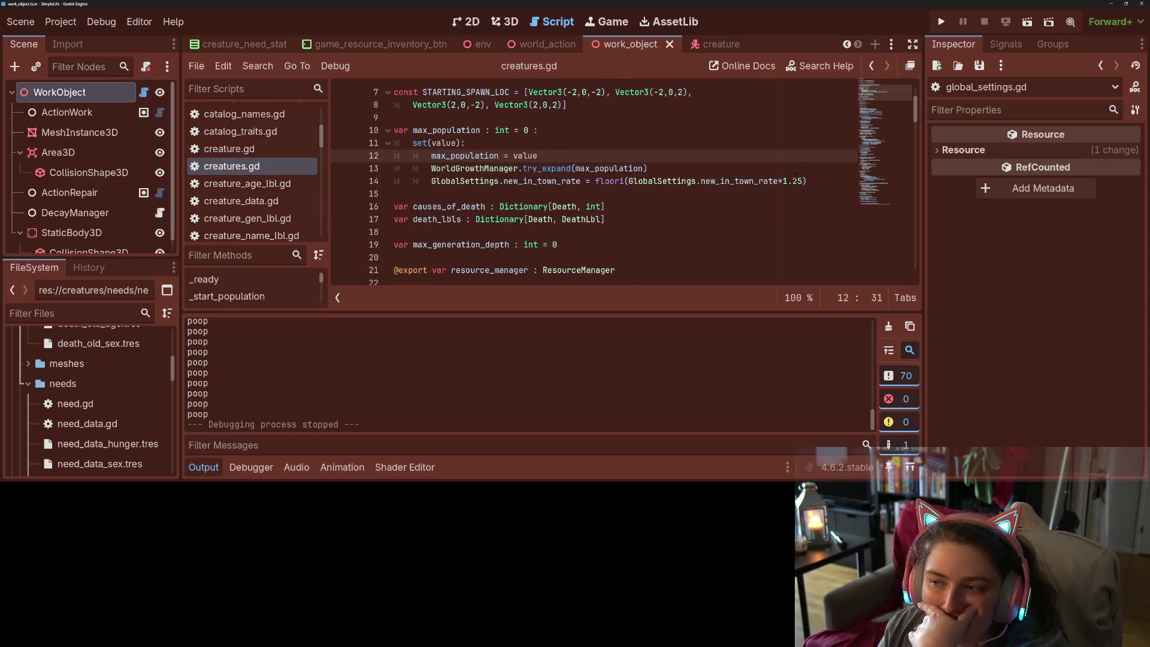
double_click(798, 181)
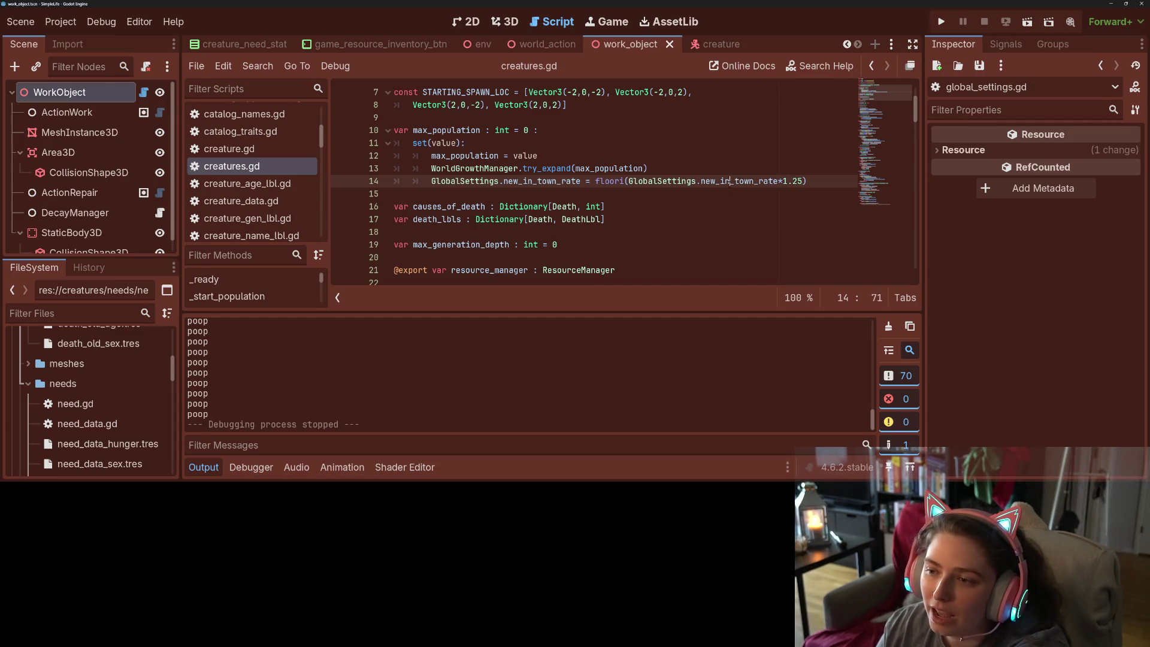
Step: Replace GlobalSettings.new_in_town_rate inside floori with max_population, remove the blank line, and save
double_click(730, 180)
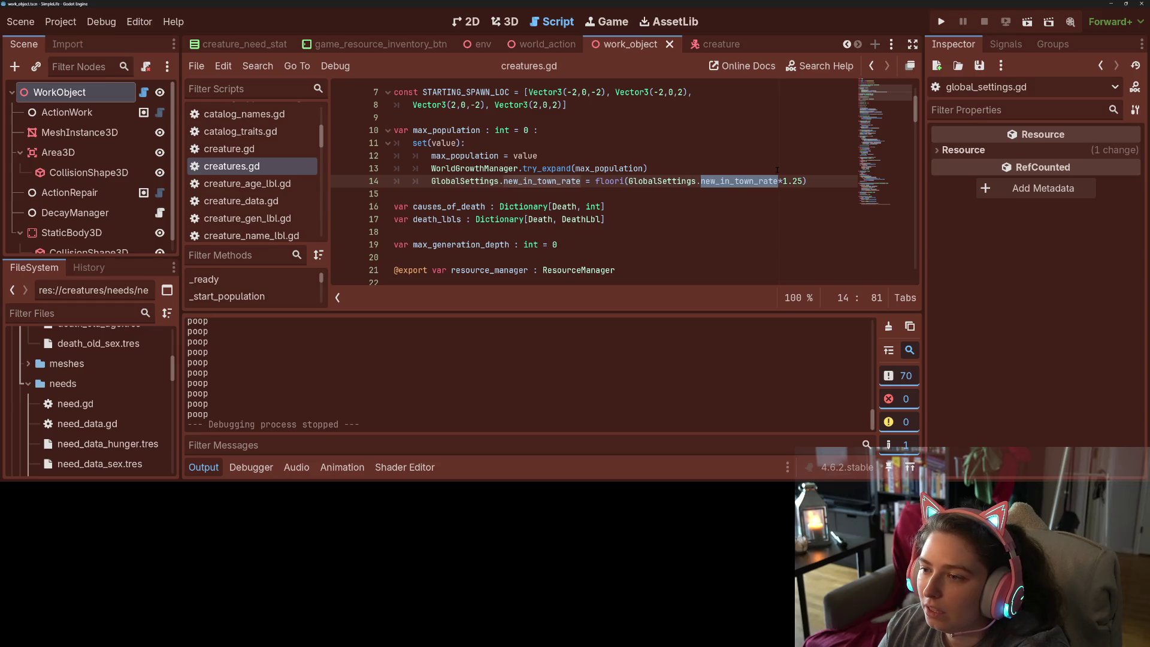
left_click(711, 193)
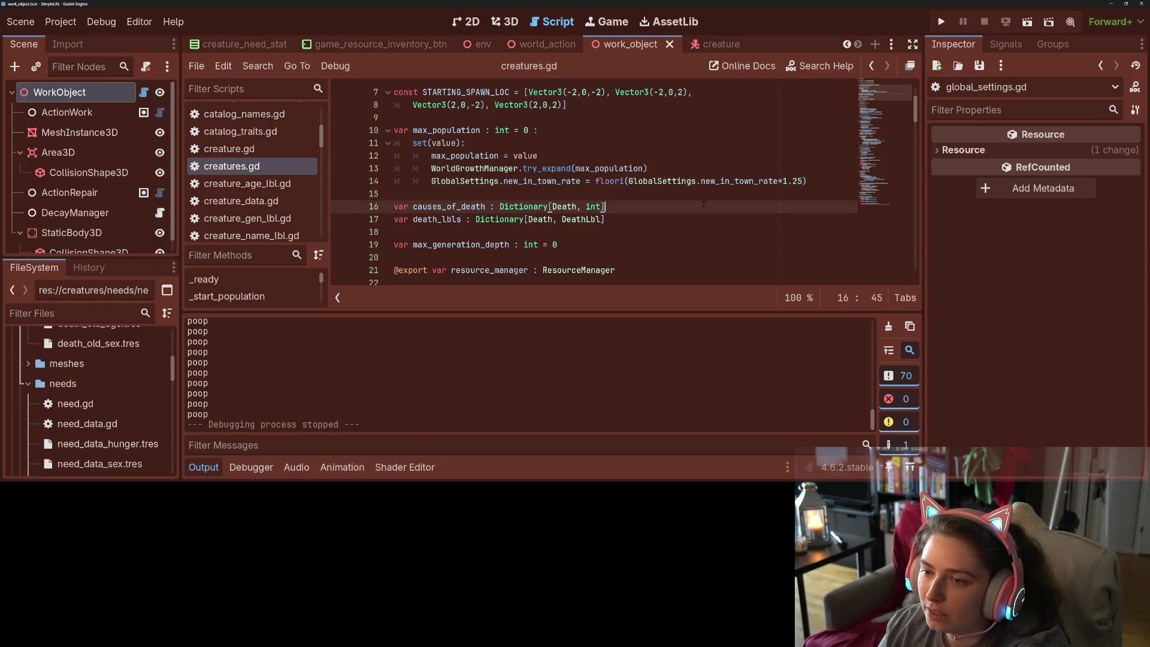
key("Return")
key("Up")
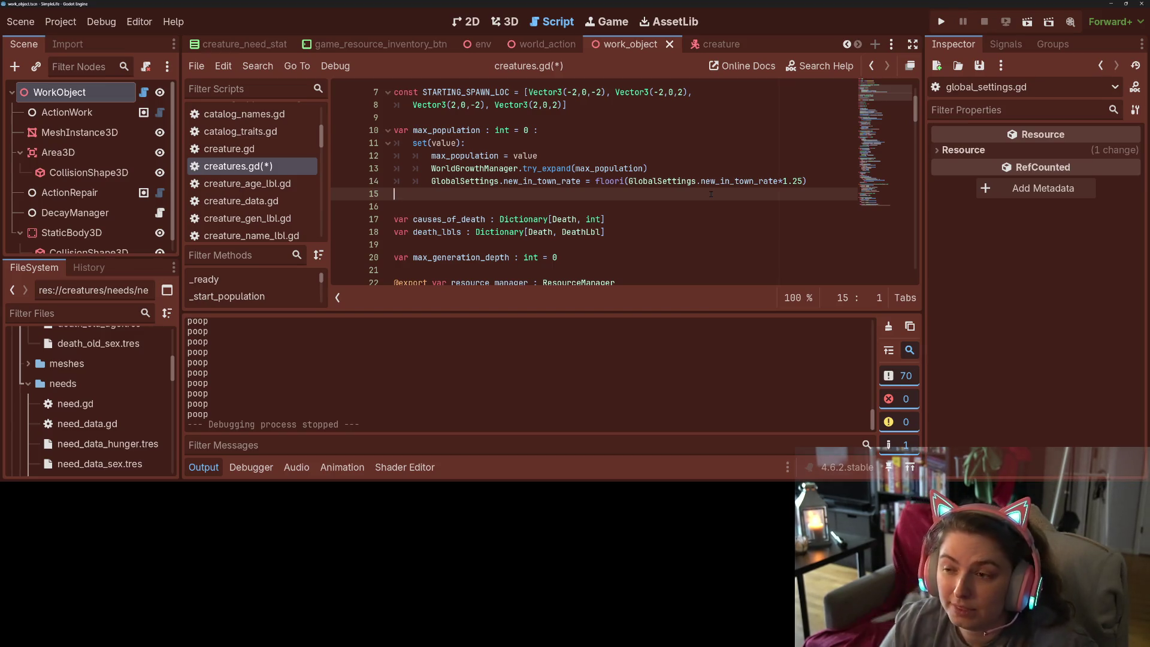
double_click(466, 156)
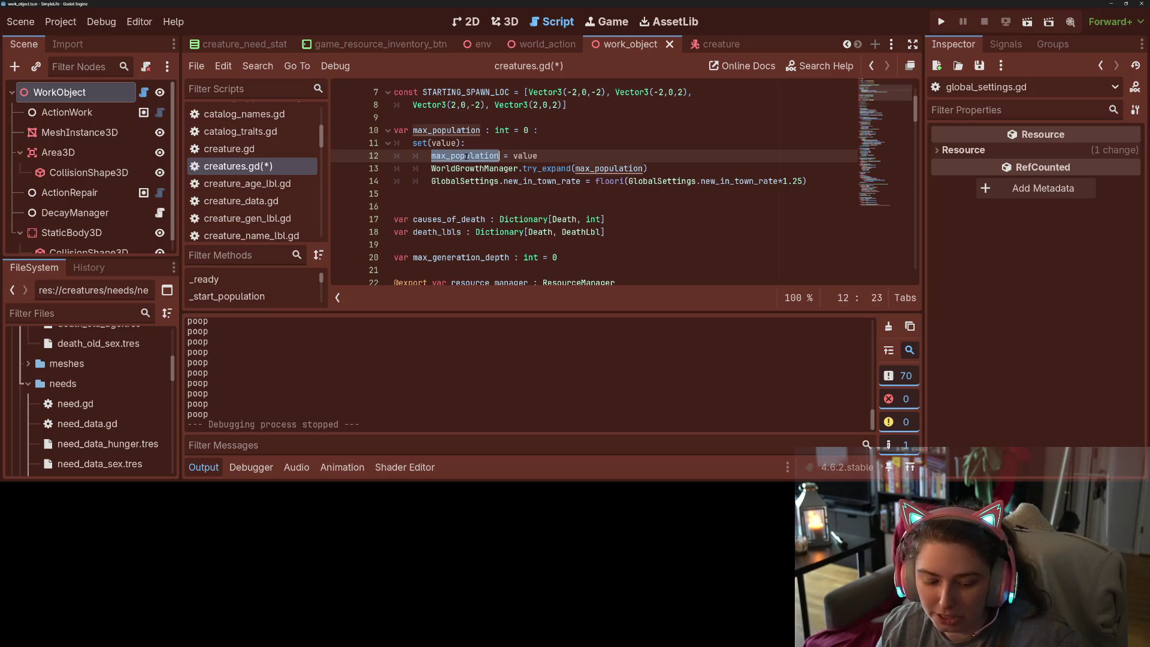
key("ctrl+c")
left_click_drag(631, 181, 773, 183)
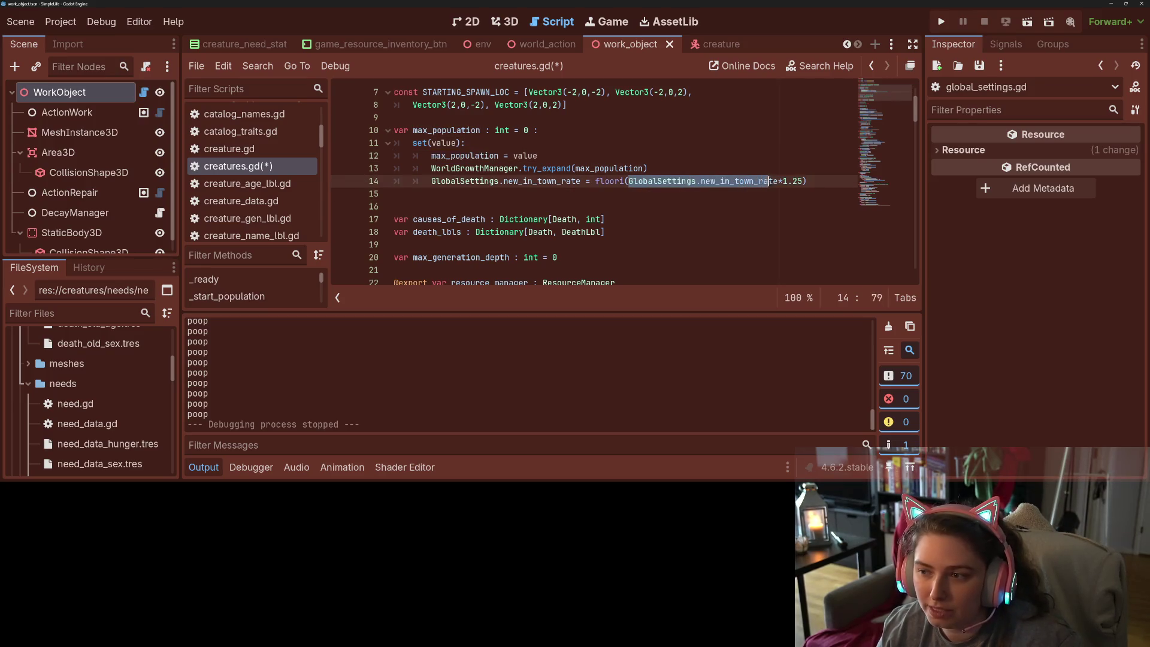
key("ctrl+v")
key("ctrl+s")
left_click(762, 186)
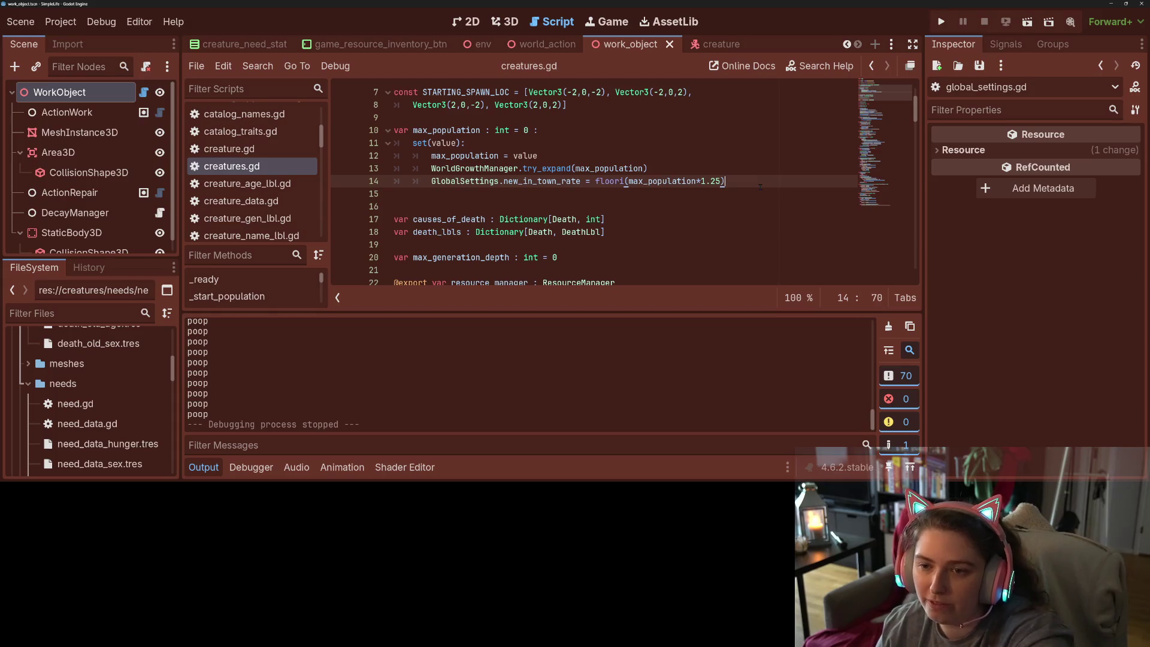
key("Delete")
key("ctrl+s")
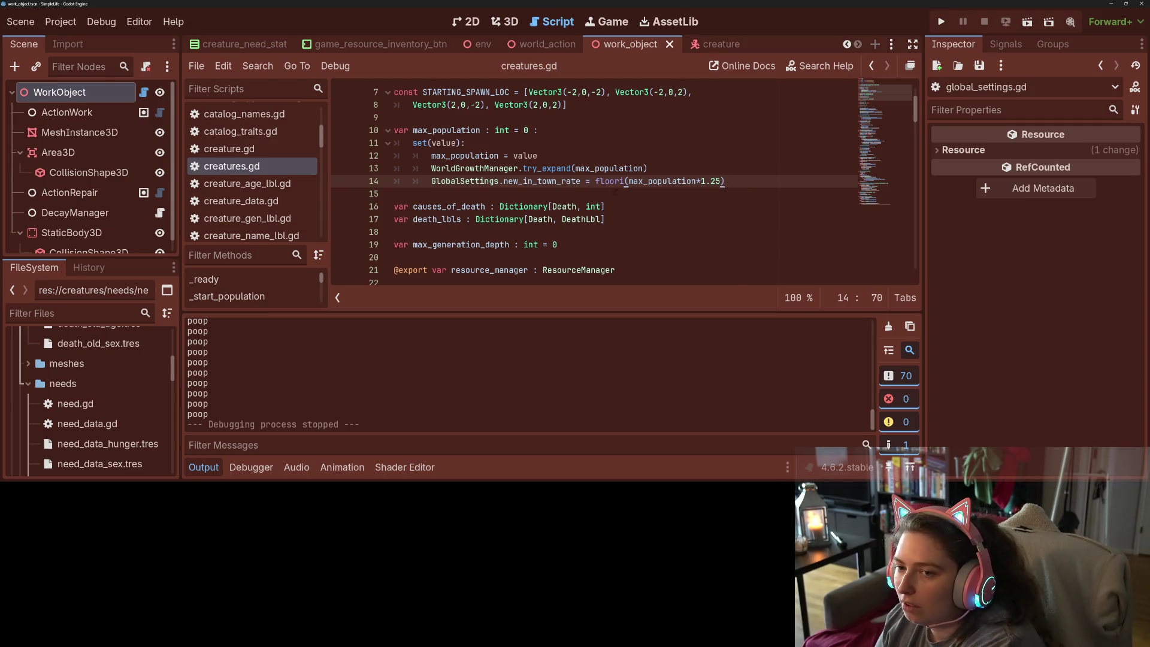
Step: Prepend '2+' to floori on line 14, save, and run the simulation with F5
double_click(539, 180)
mouse_move(540, 181)
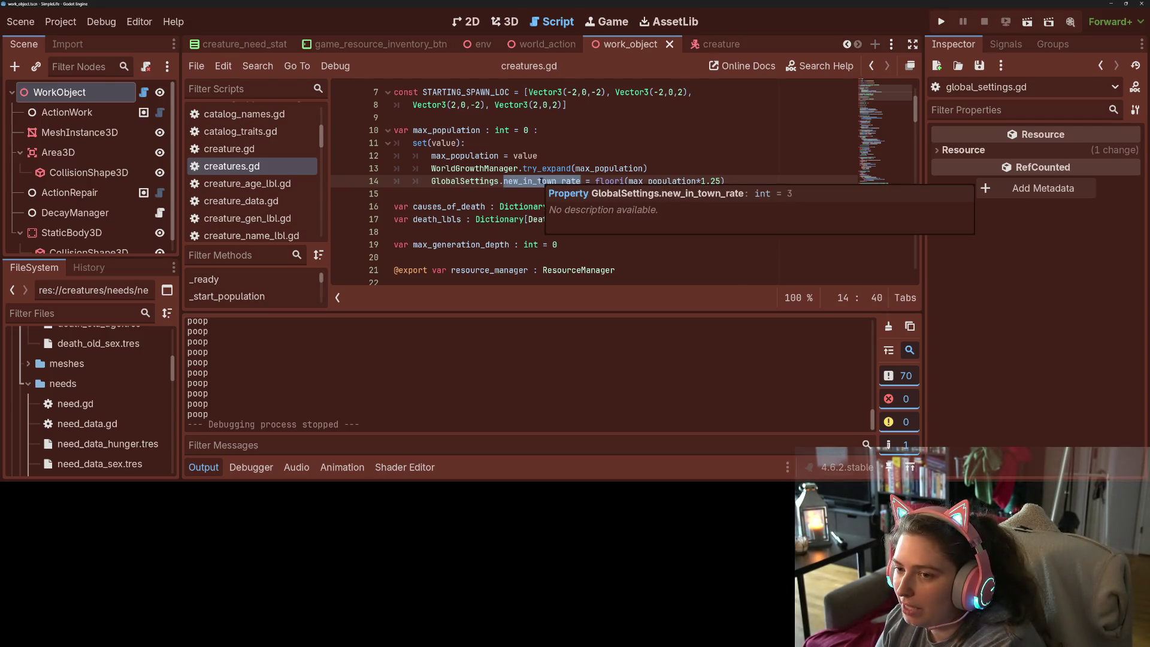
left_click(540, 181)
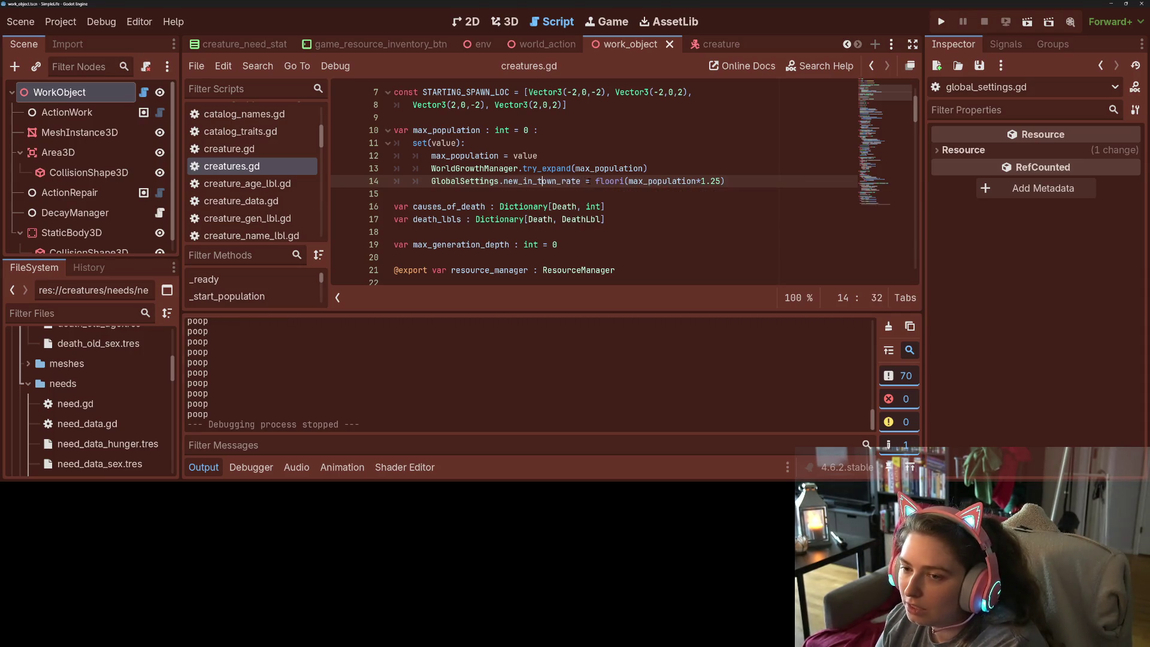
mouse_move(597, 180)
type("2+")
key("ctrl+s")
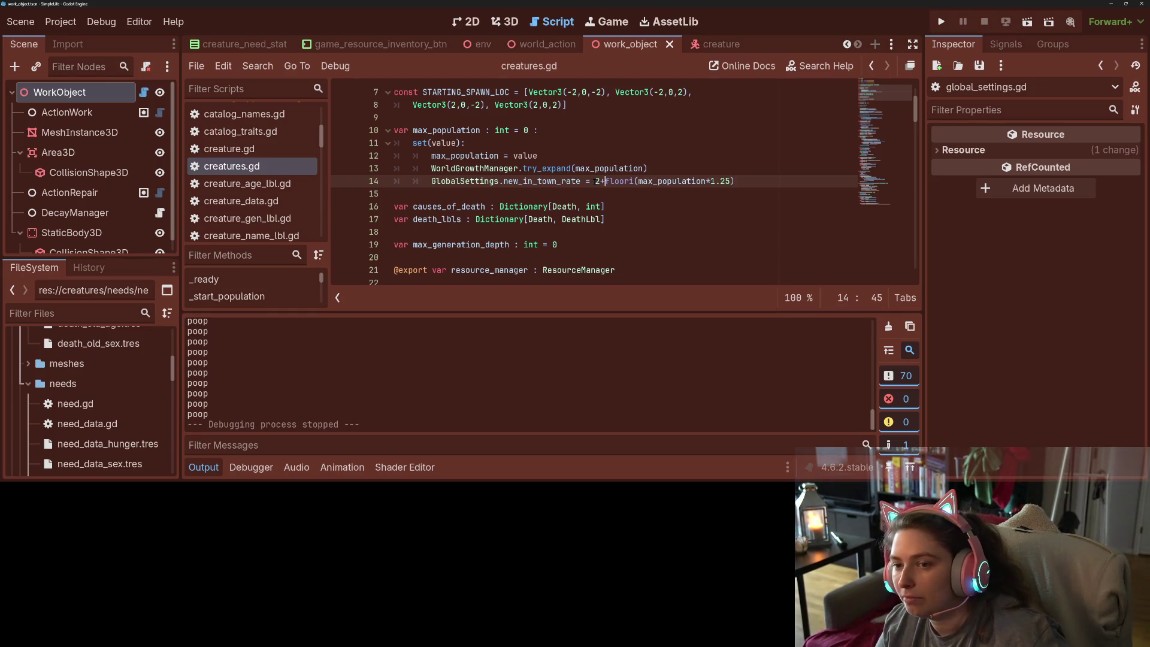
key("F5")
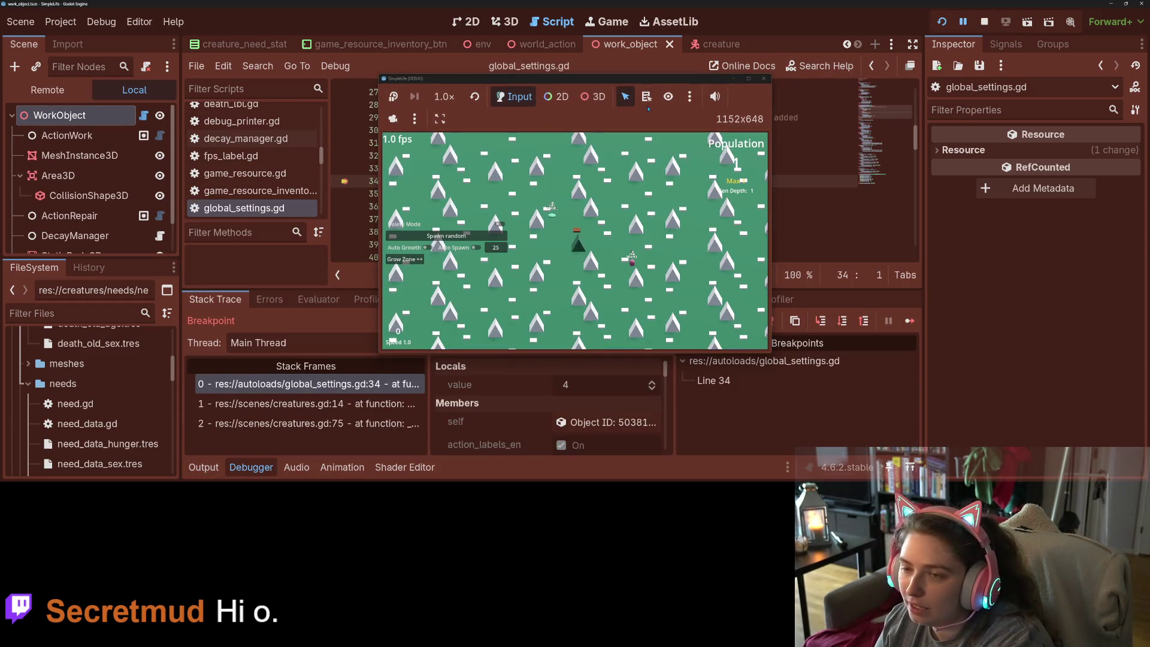
Step: Spawn three random creatures, continuing past each line 34 breakpoint (rates 7, 8, 9), then stop the game
mouse_move(607, 81)
left_mouse_down()
mouse_move(990, 91)
mouse_move(972, 31)
left_mouse_up()
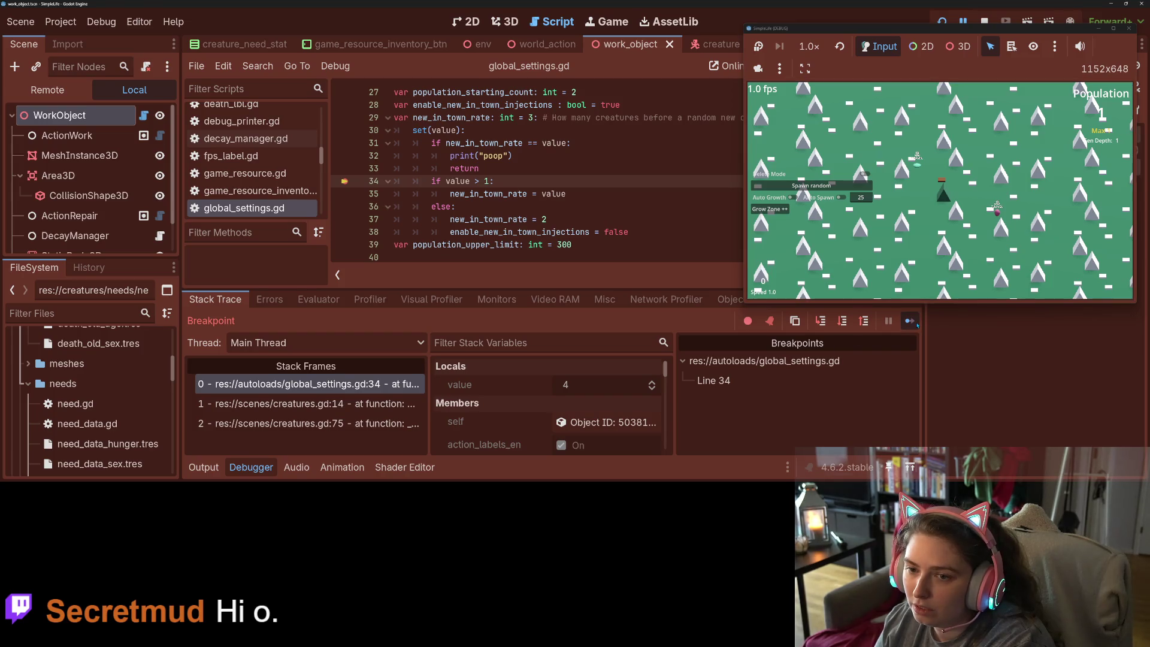
left_click(915, 323)
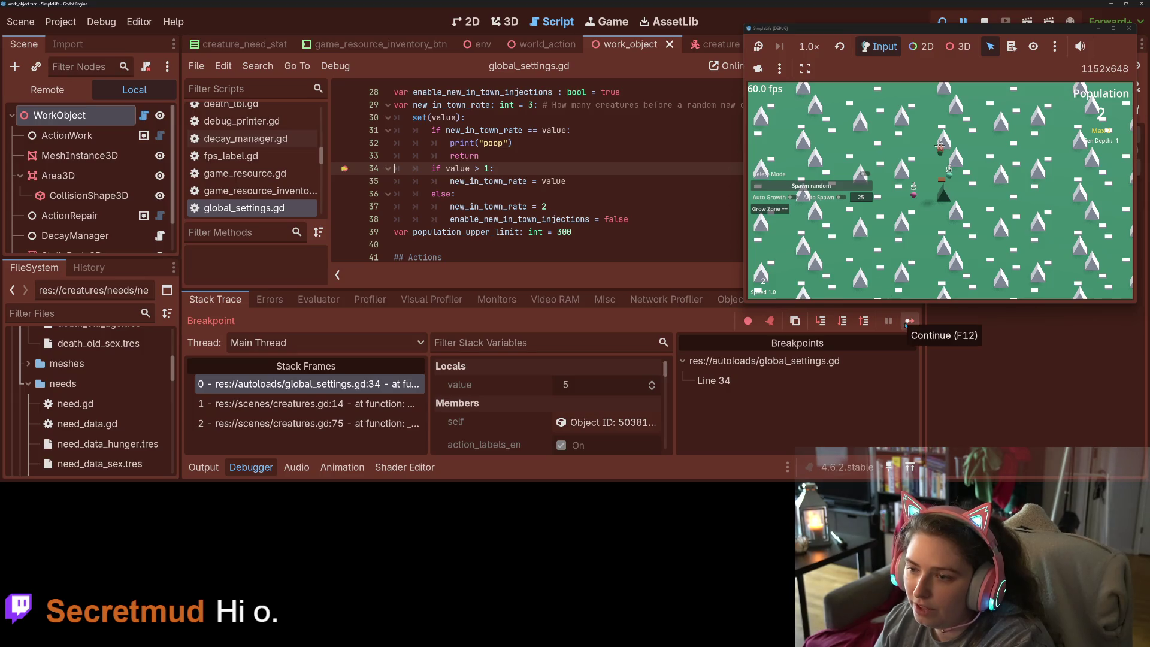
left_click(907, 323)
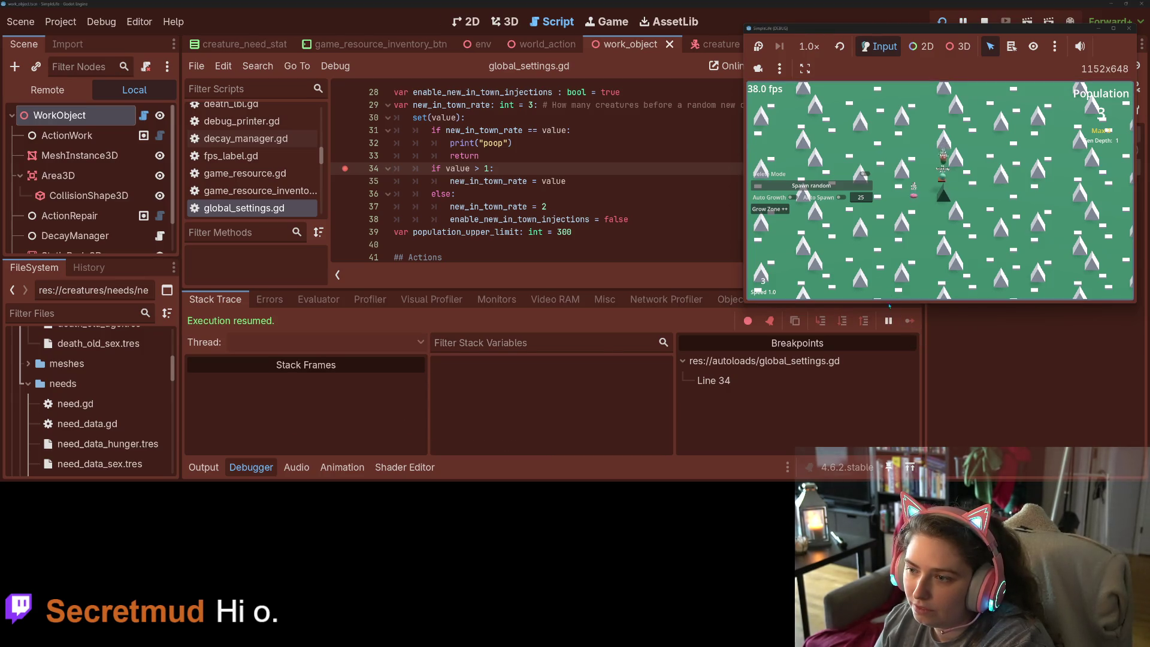
left_click(813, 187)
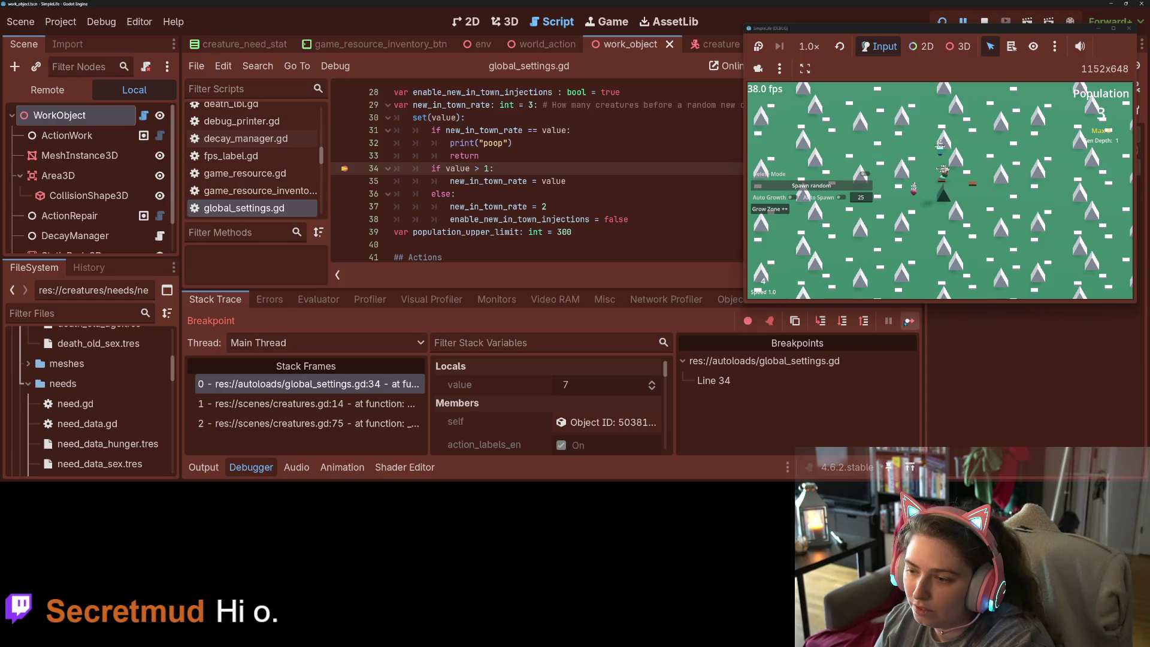
left_click(909, 322)
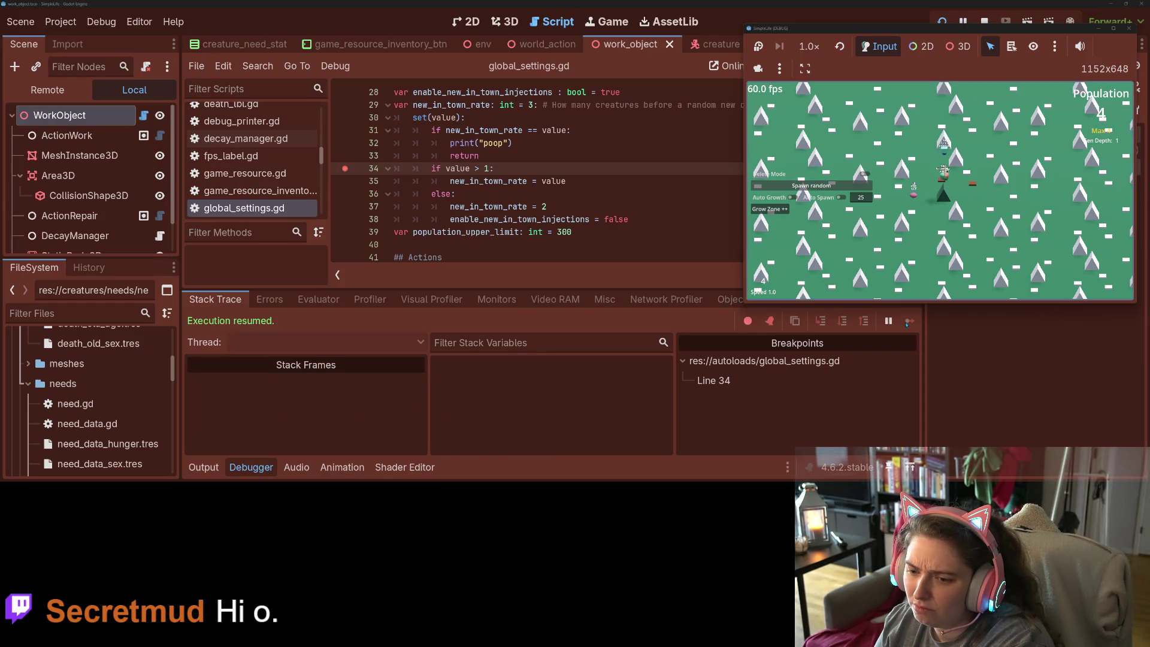
left_click(828, 189)
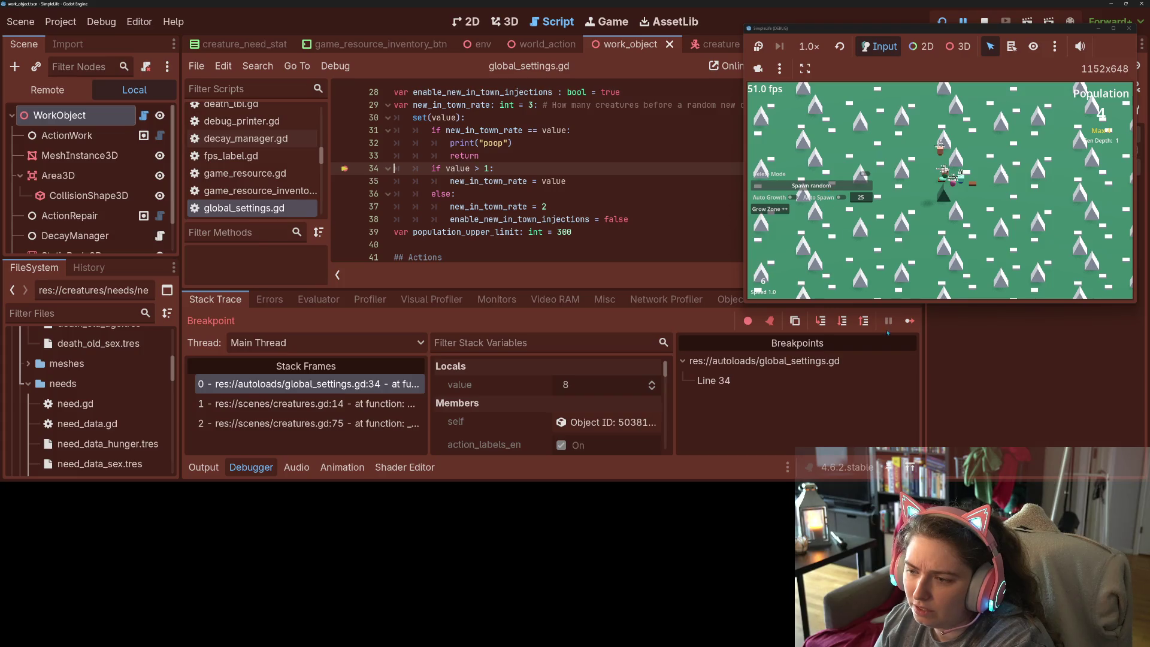
left_click(910, 321)
left_click(814, 185)
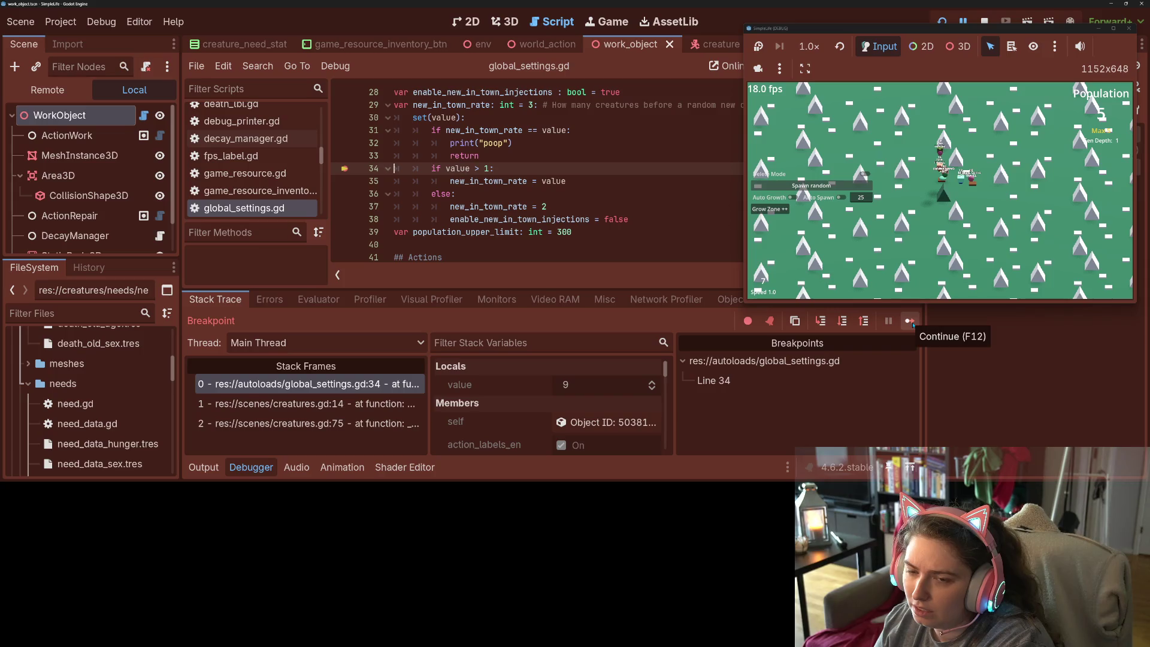
left_click(911, 321)
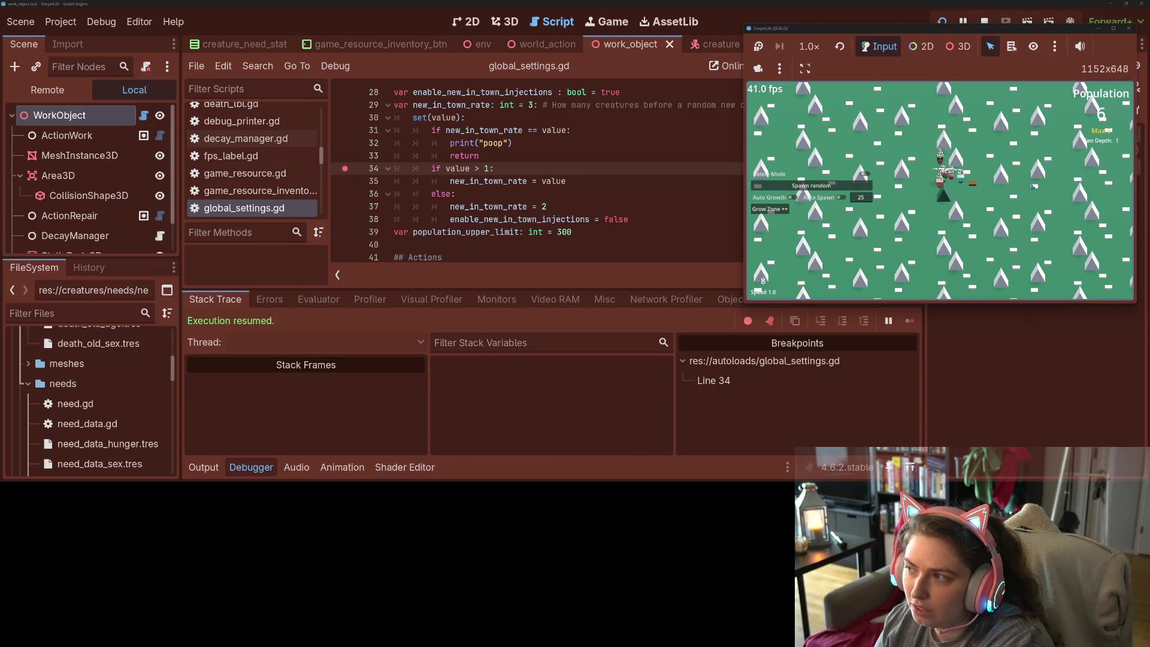
left_click(1128, 28)
left_click(527, 206)
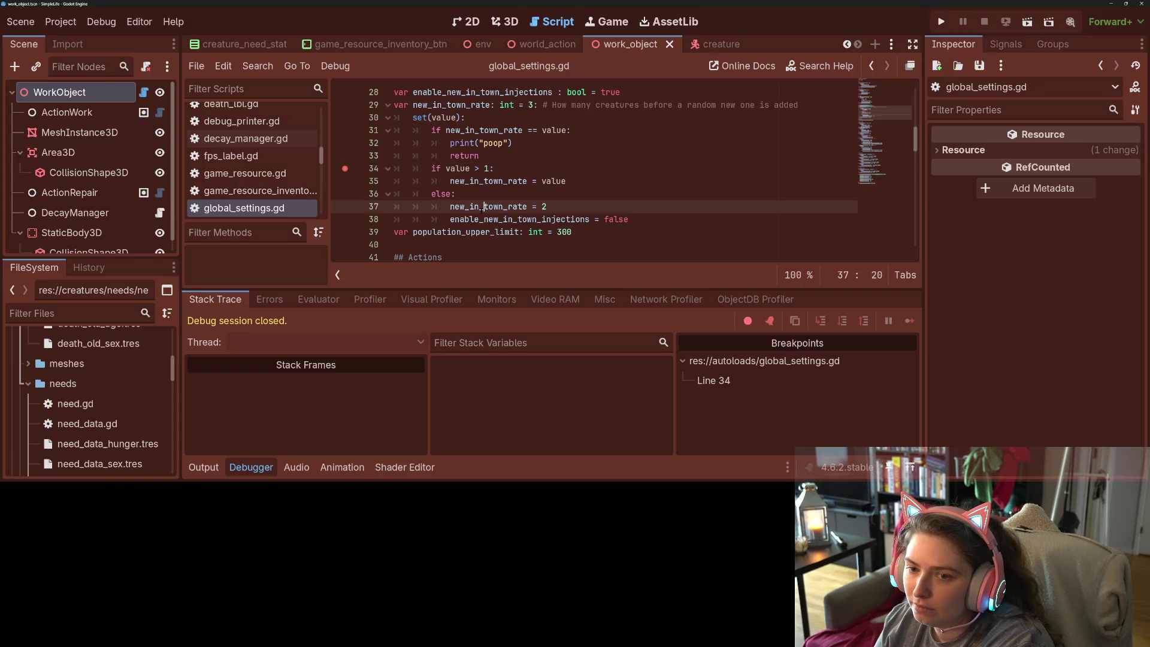
Step: Change line 14 of creatures.gd to 2+floori(max_population/5.0), save, and rerun the game
scroll(239, 175, "up", 5)
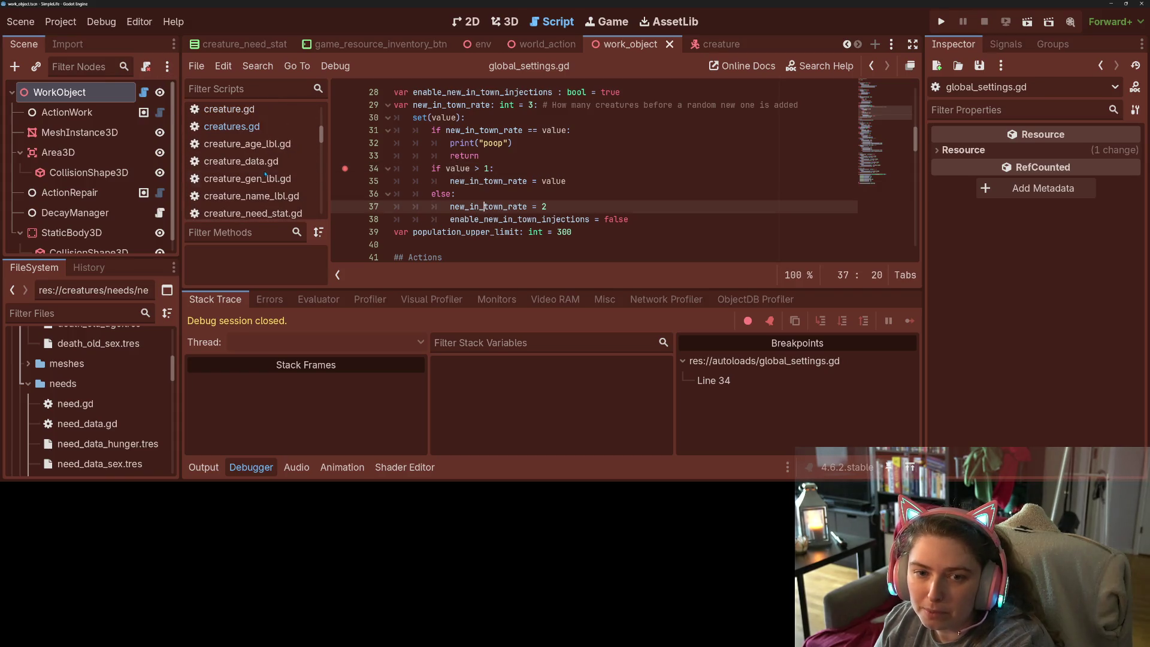
left_click(256, 126)
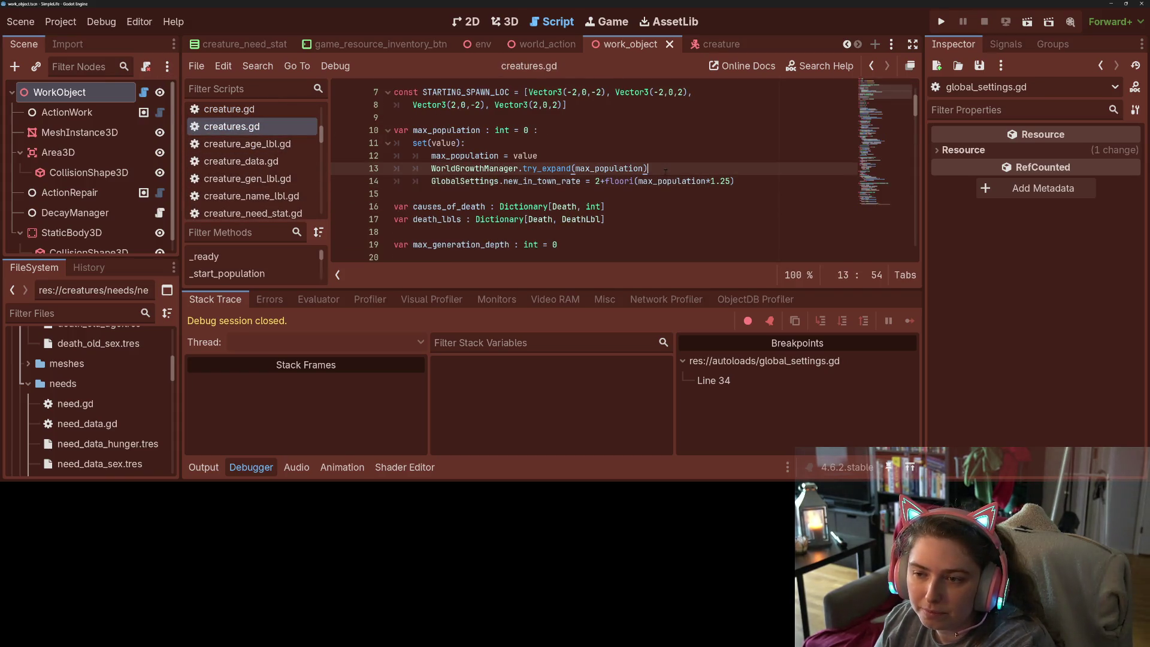
double_click(652, 180)
left_click(711, 181)
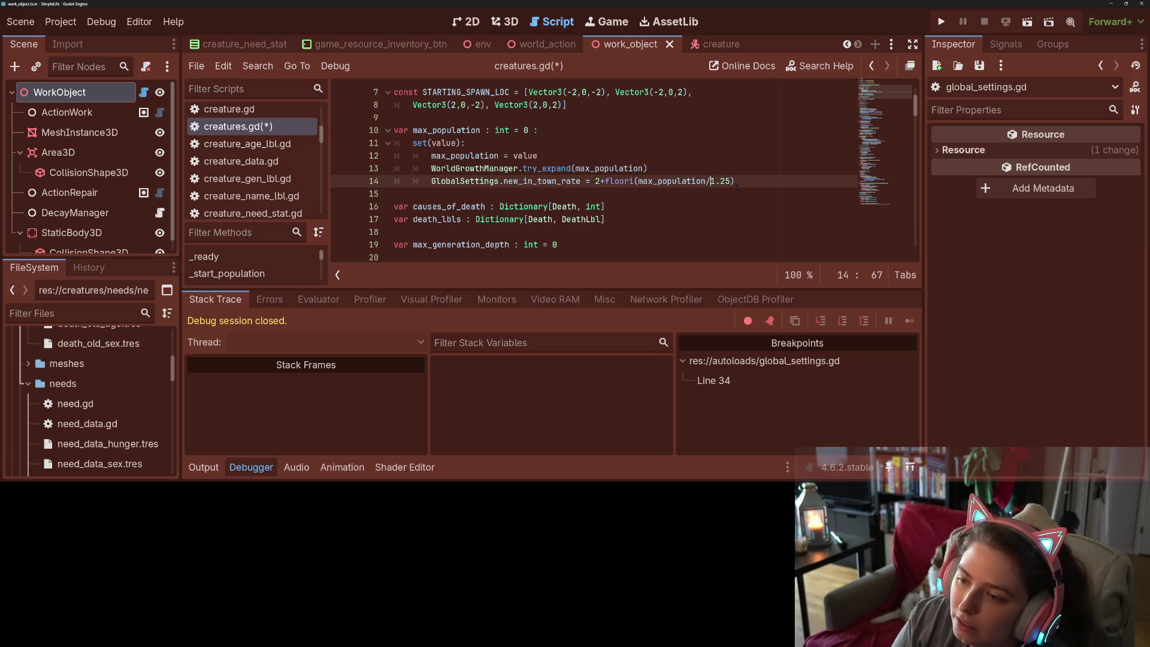
key("Delete")
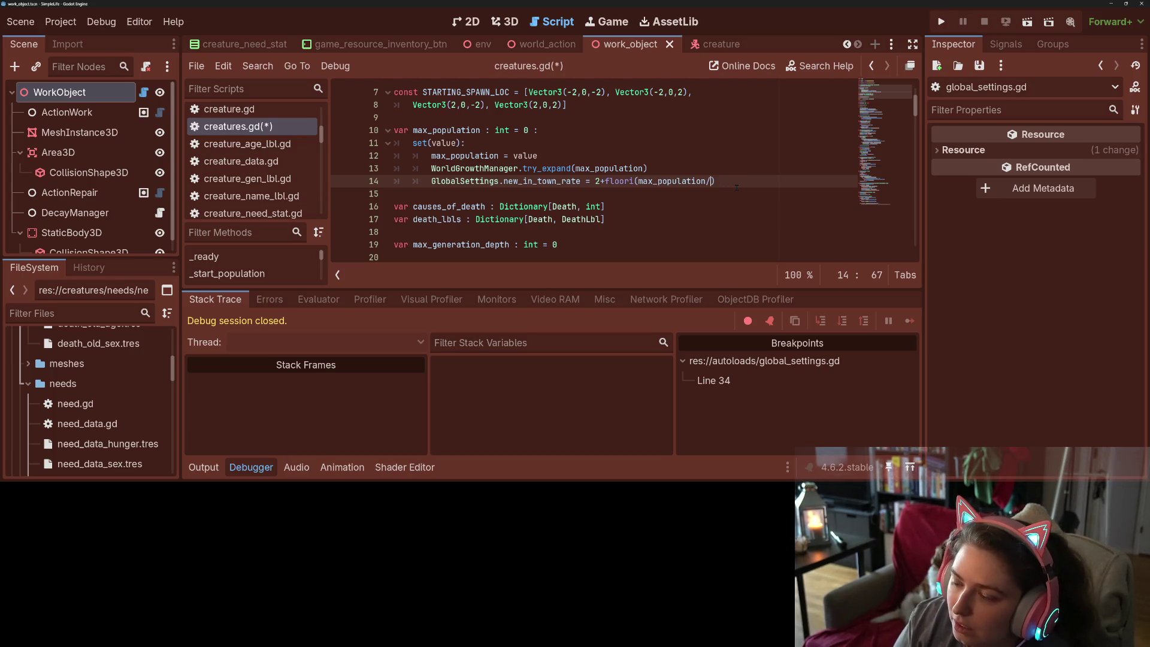
type("5.0")
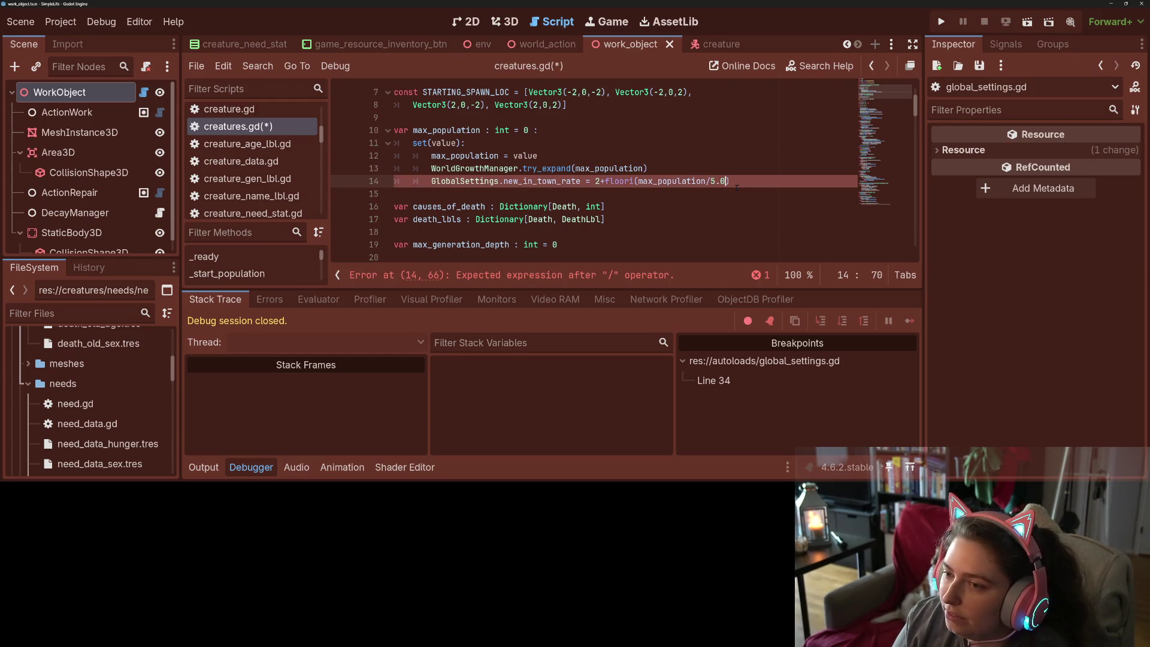
key("ctrl+s")
left_click(941, 22)
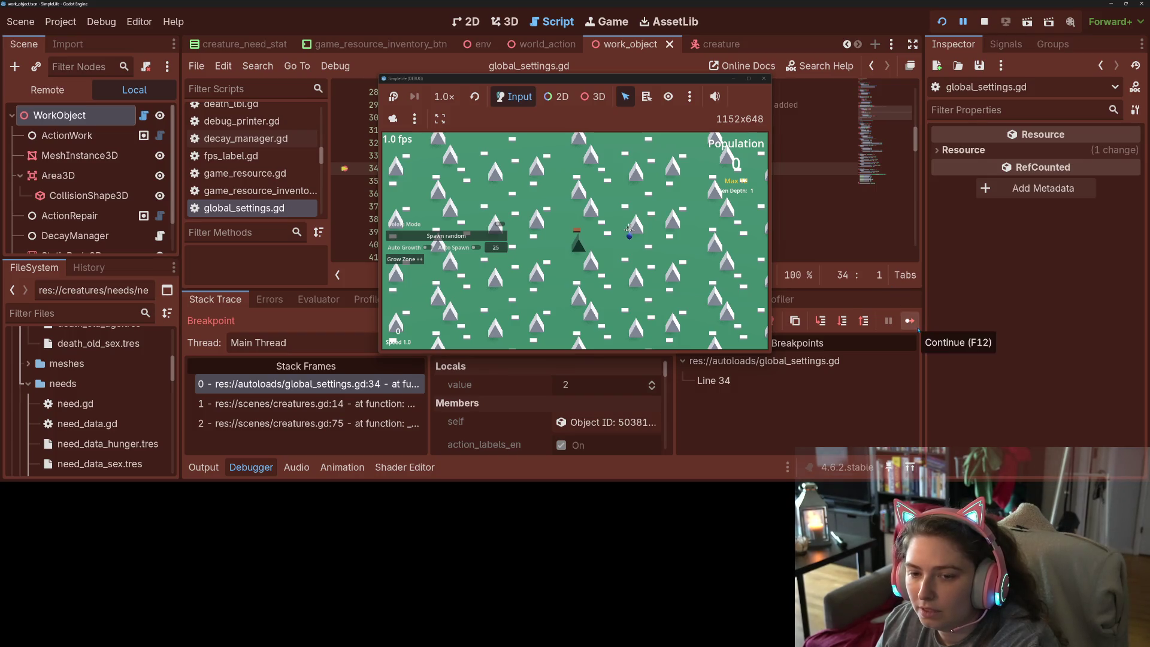
Step: Spawn random creatures, continuing past each line 34 breakpoint (rates 4, 5, 6), then stop with F8
left_click(909, 320)
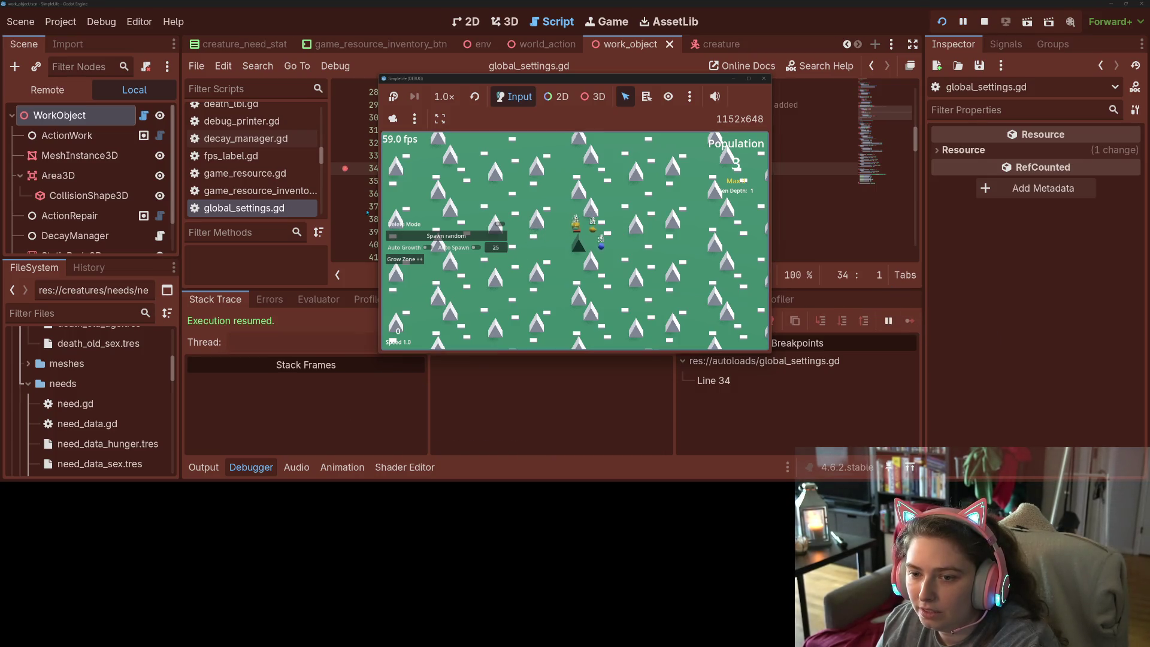
left_click(432, 236)
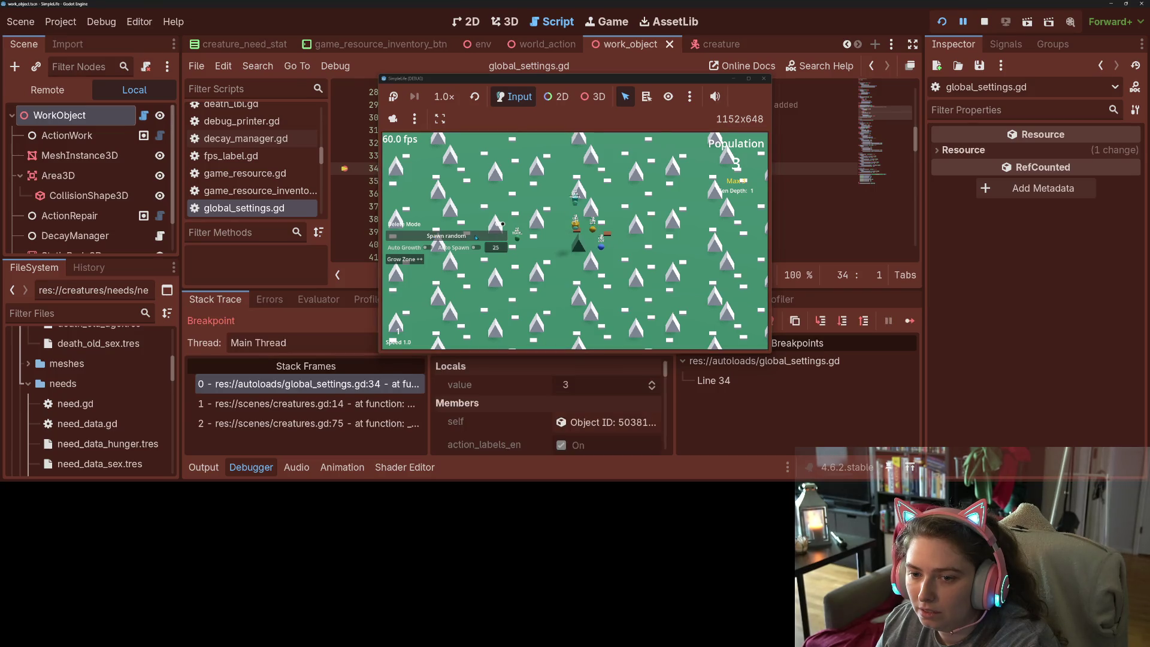
left_click(909, 320)
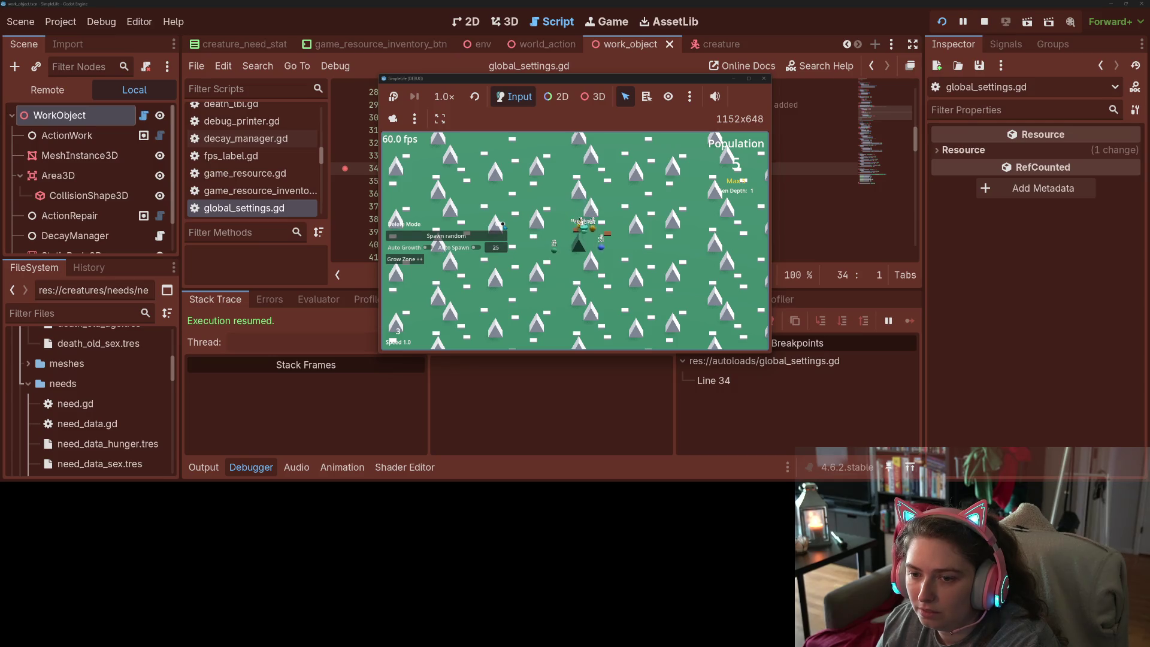
left_click(490, 237)
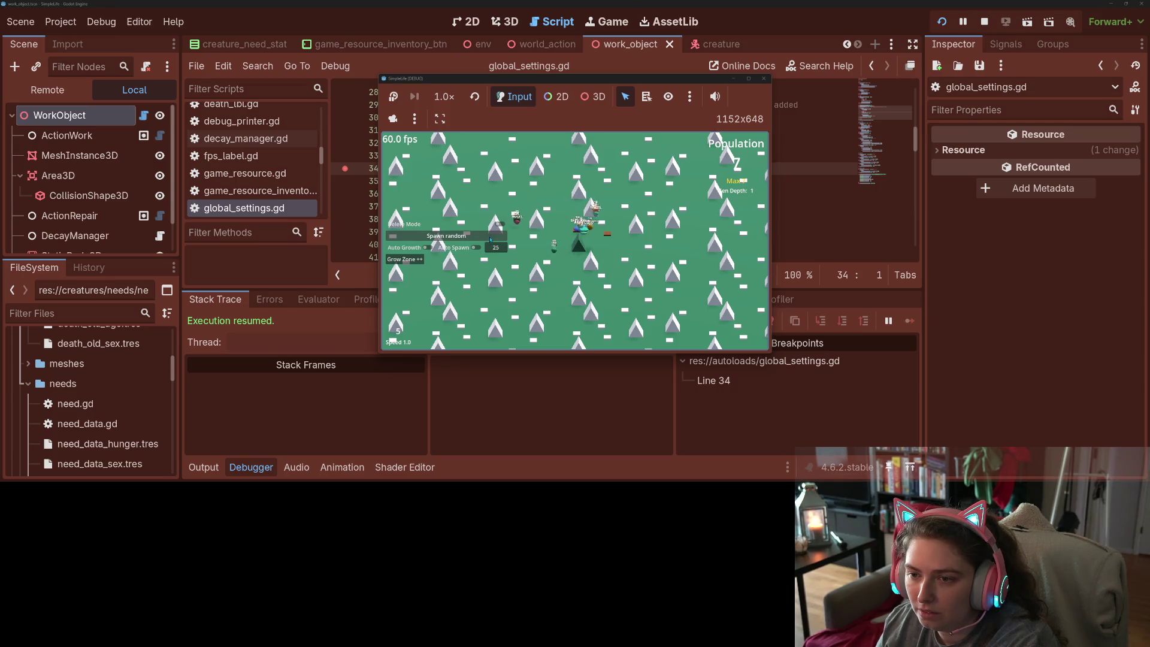
left_click(490, 238)
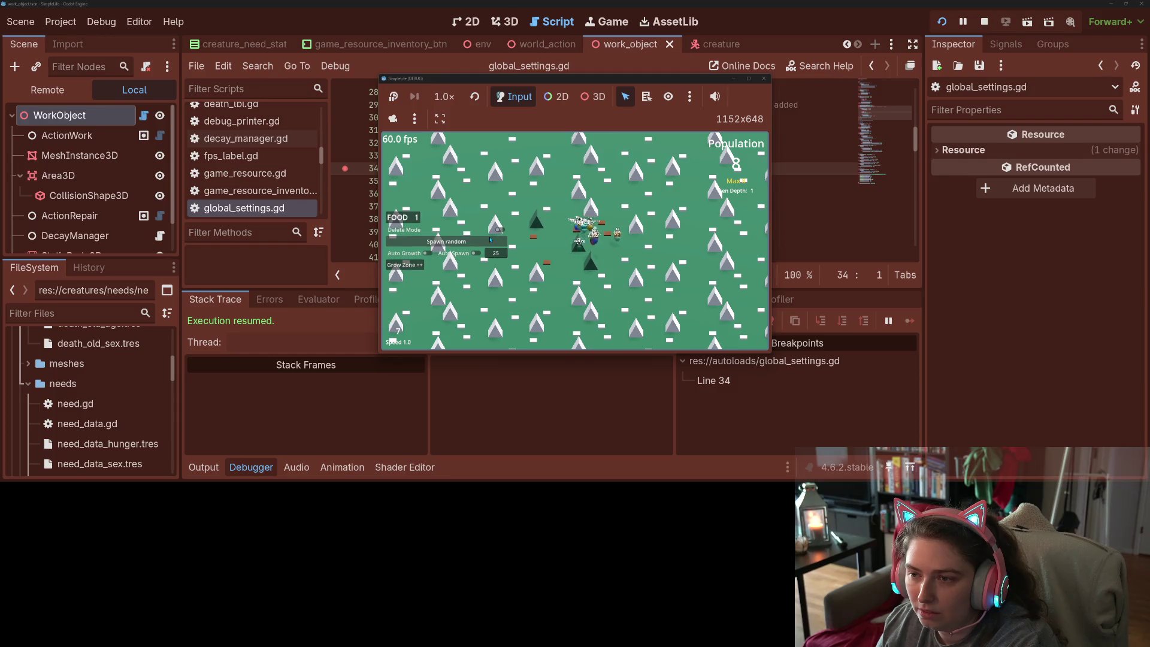
left_click(434, 241)
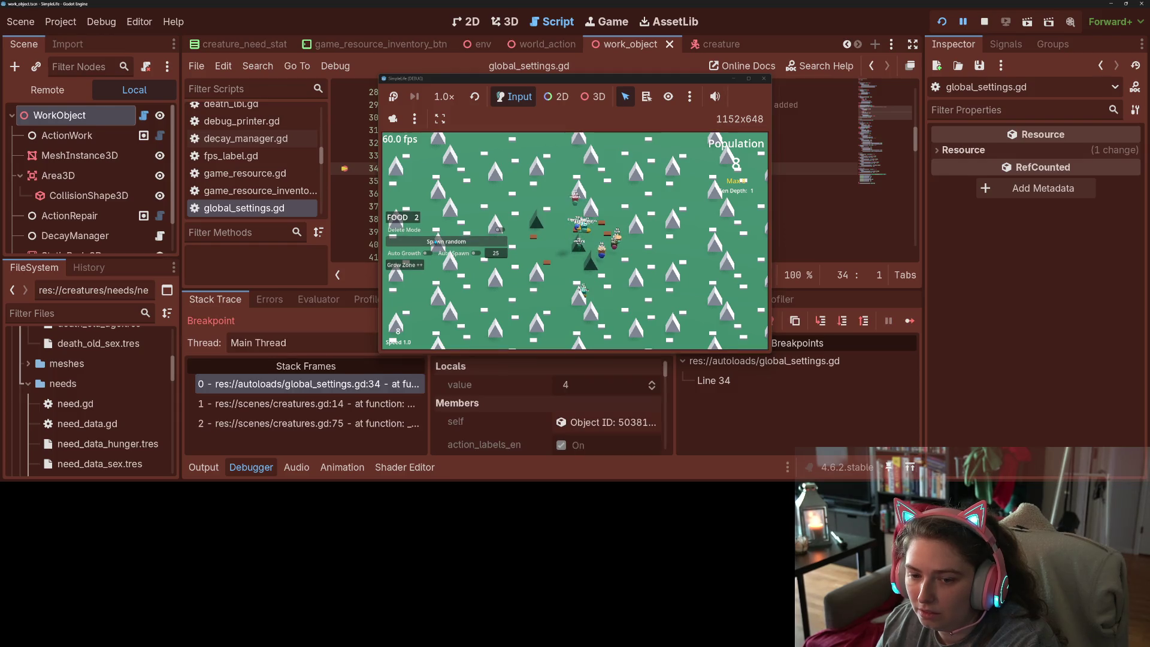
left_click(909, 321)
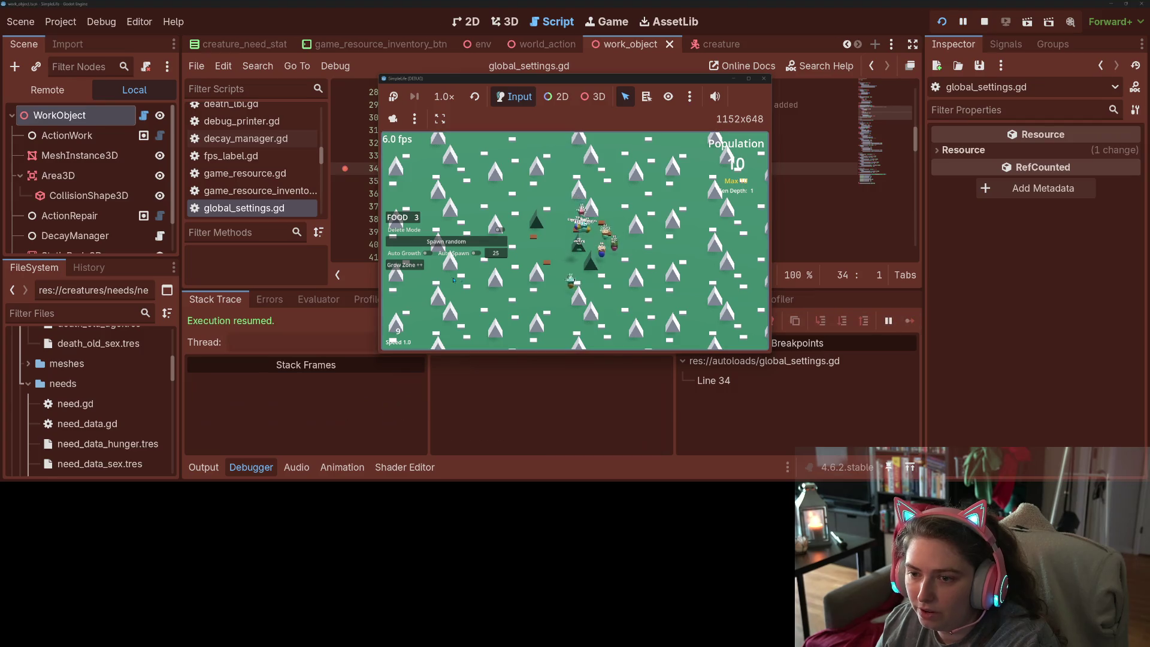
left_click(428, 246)
left_click(429, 246)
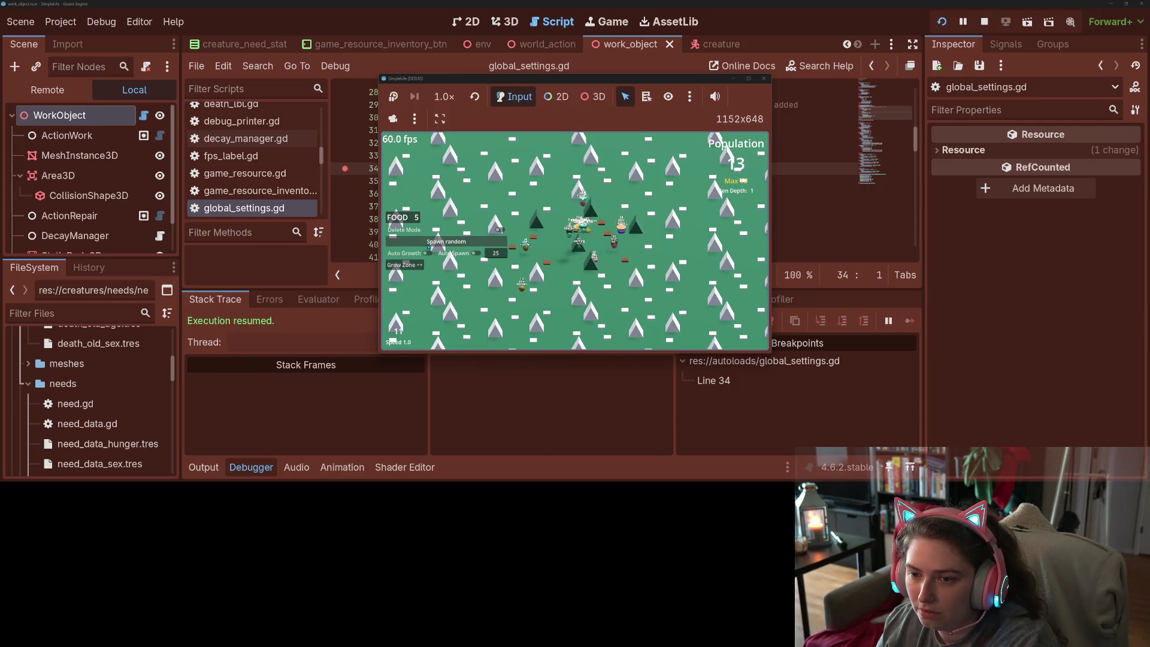
left_click(428, 246)
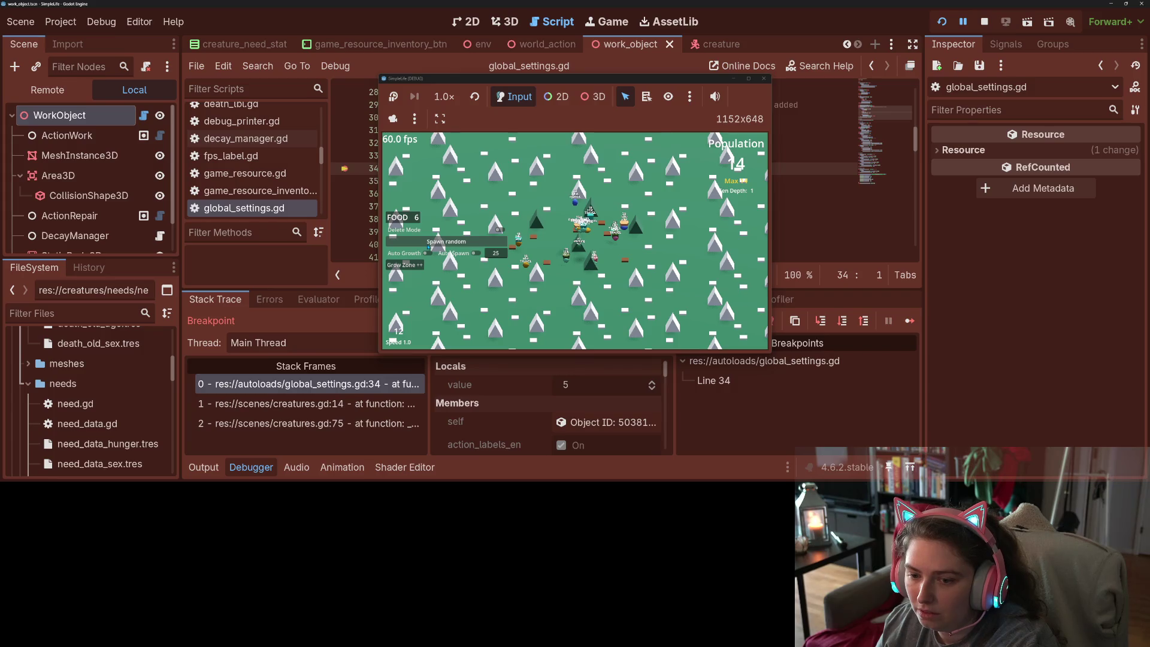
key("F12")
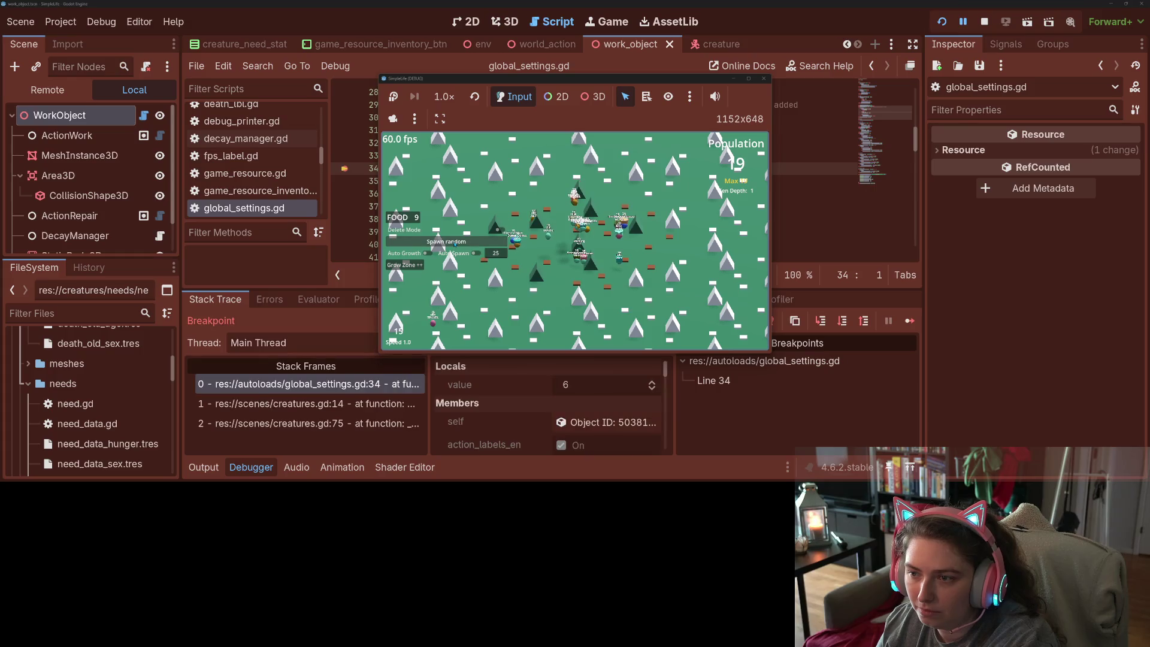
key("F12")
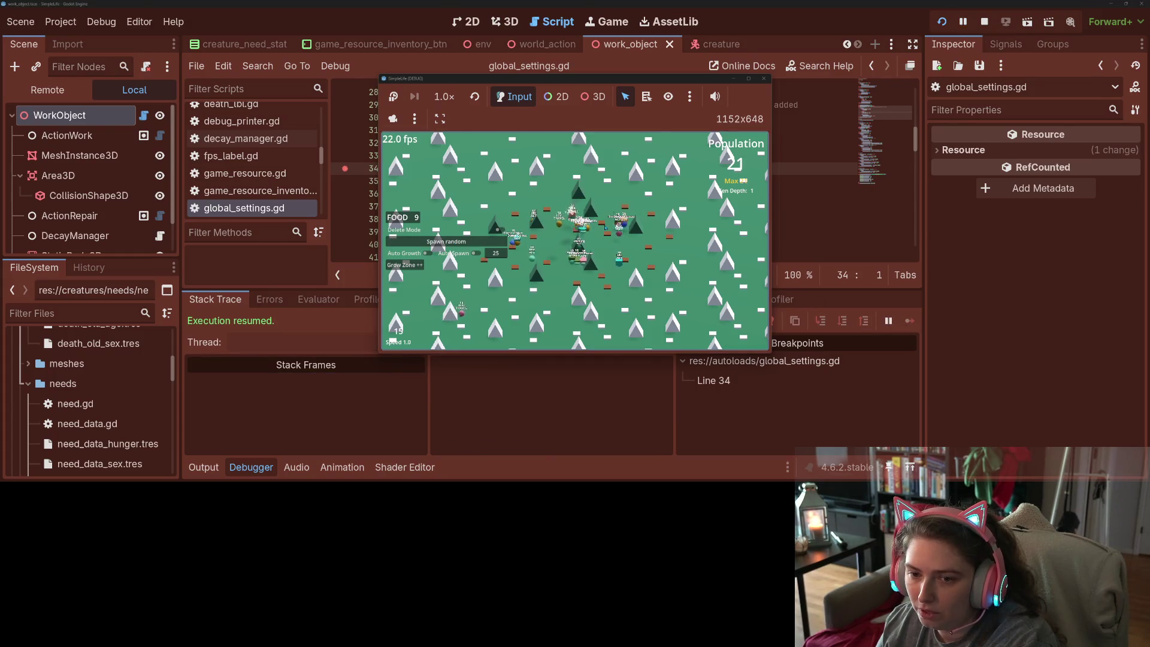
key("F8")
Step: Clear the line 34 breakpoint, delete the print("poop") line, save, and collapse the Debugger panel
left_click(345, 169)
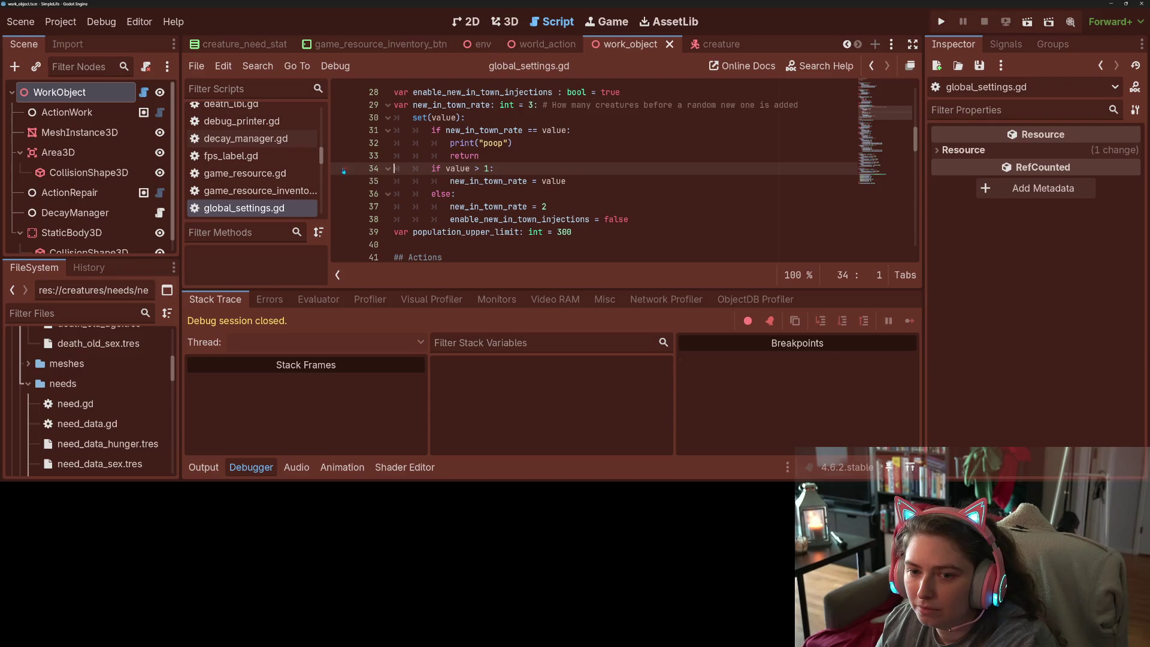
left_click(533, 181)
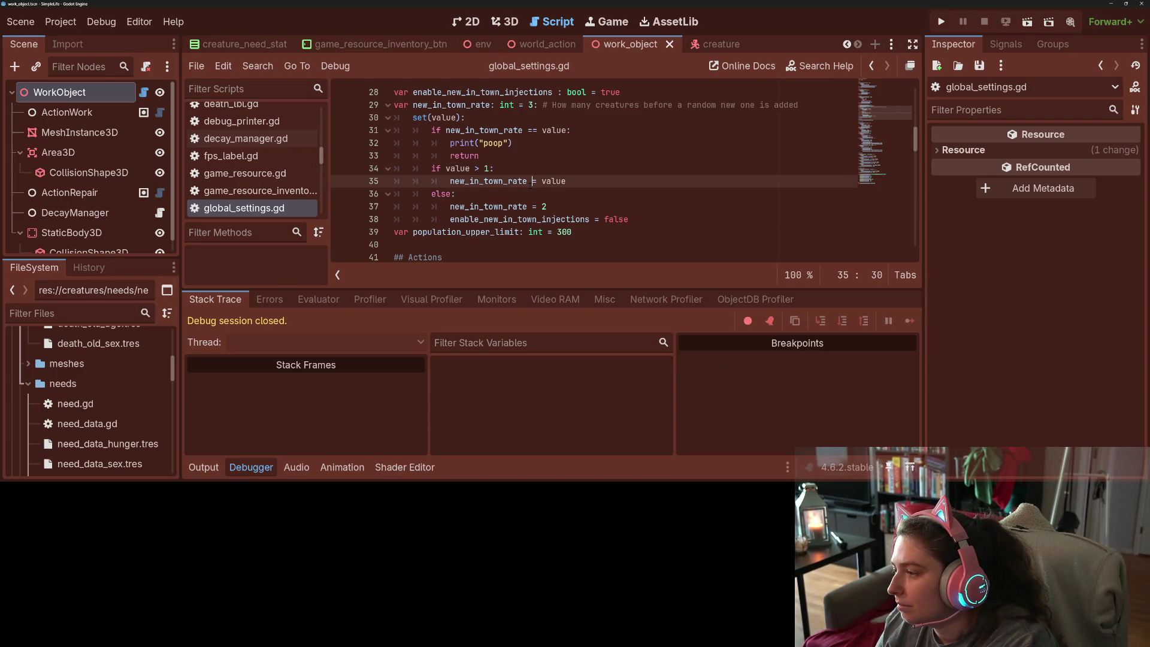
left_click(552, 141)
key("shift+Home")
key("shift+Home")
key("BackSpace")
key("BackSpace")
left_click(562, 146)
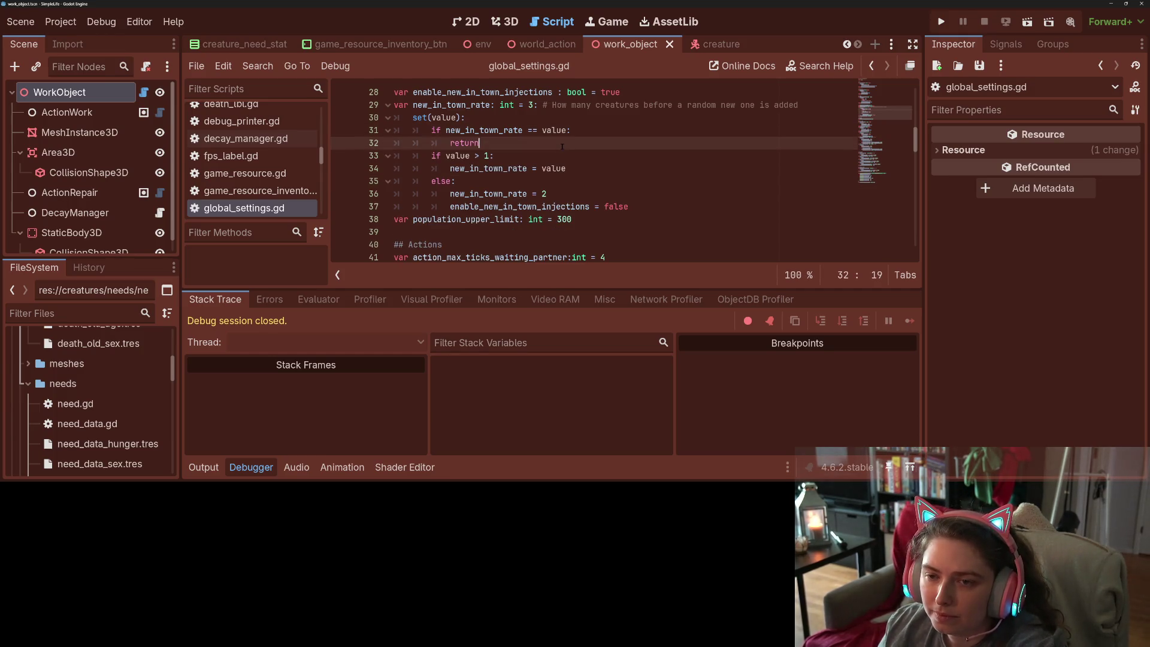
key("ctrl+s")
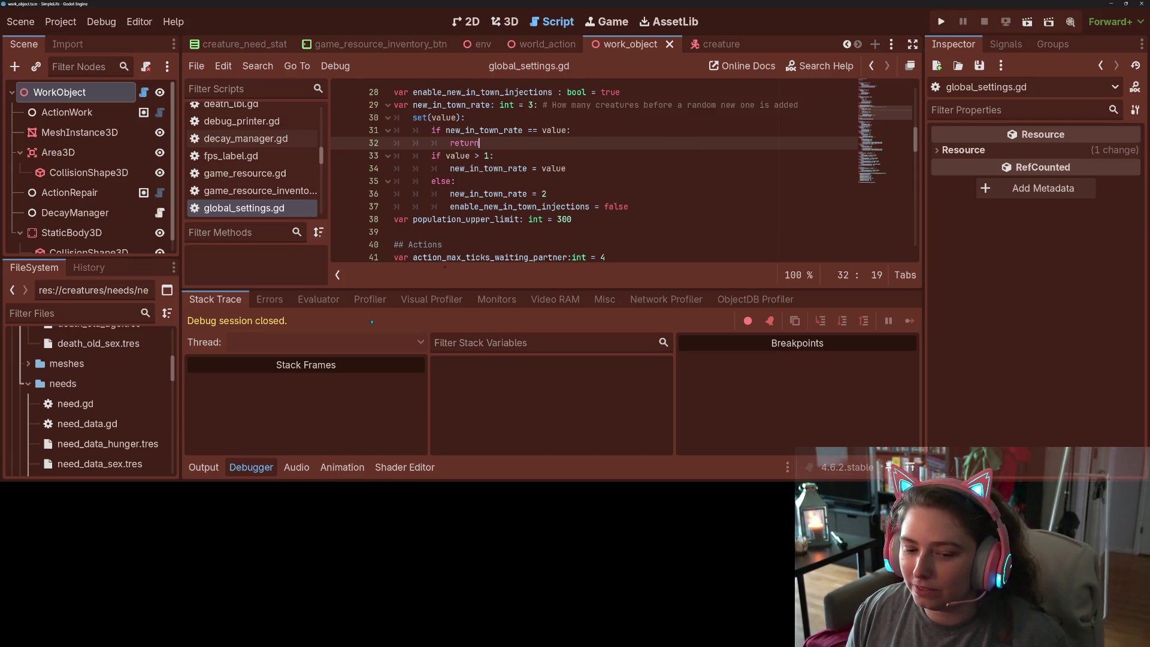
left_click(251, 467)
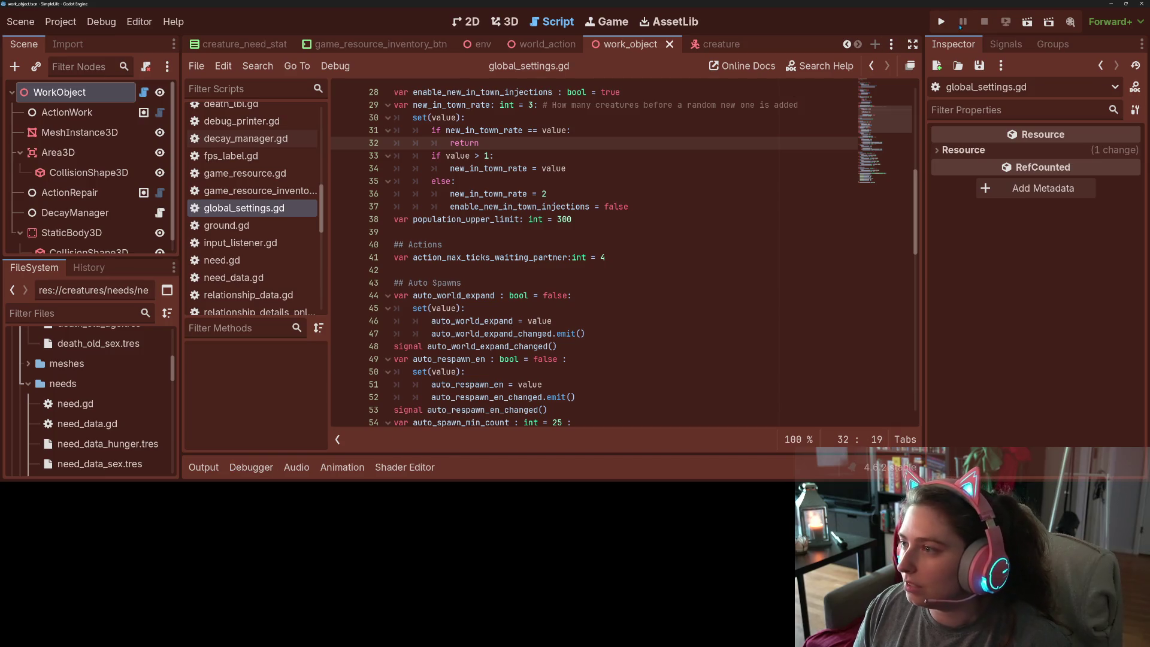
Step: Run the game maximized, zoom in, and view the stats and relationships of all three creatures
left_click(941, 22)
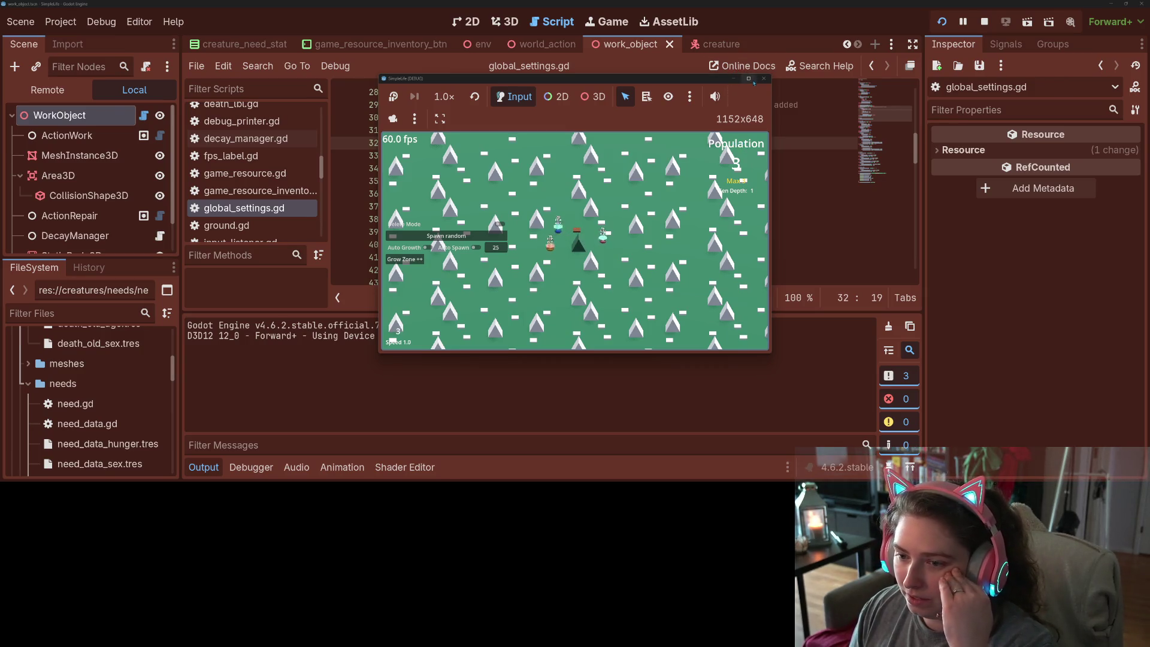
left_click(749, 79)
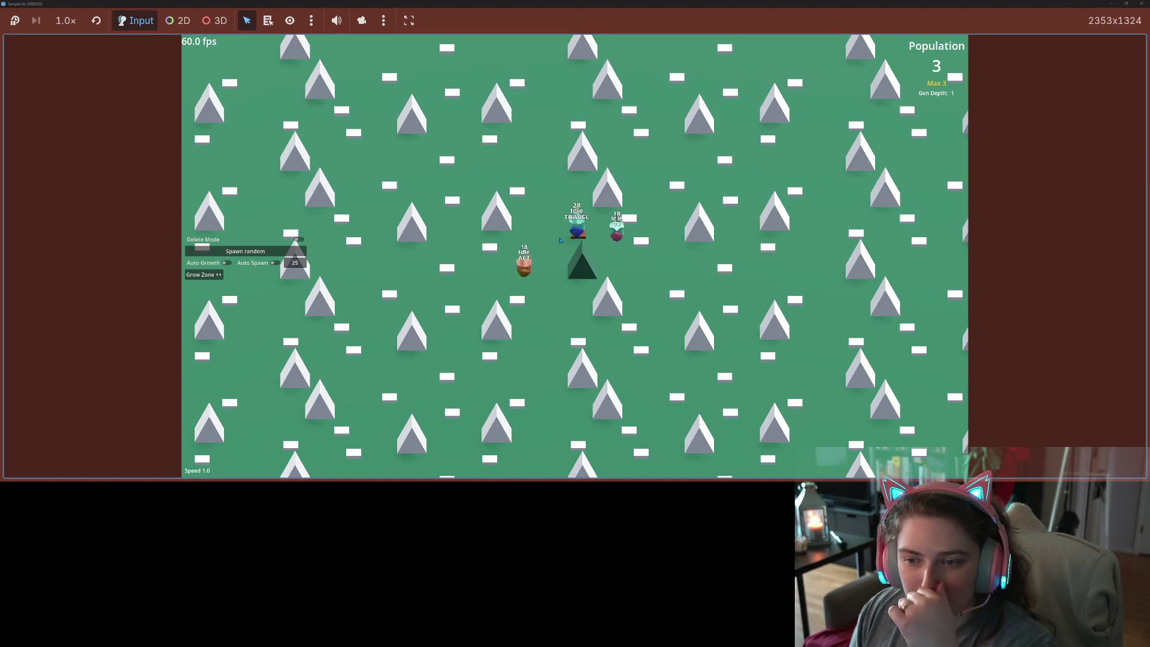
scroll(612, 236, "up", 3)
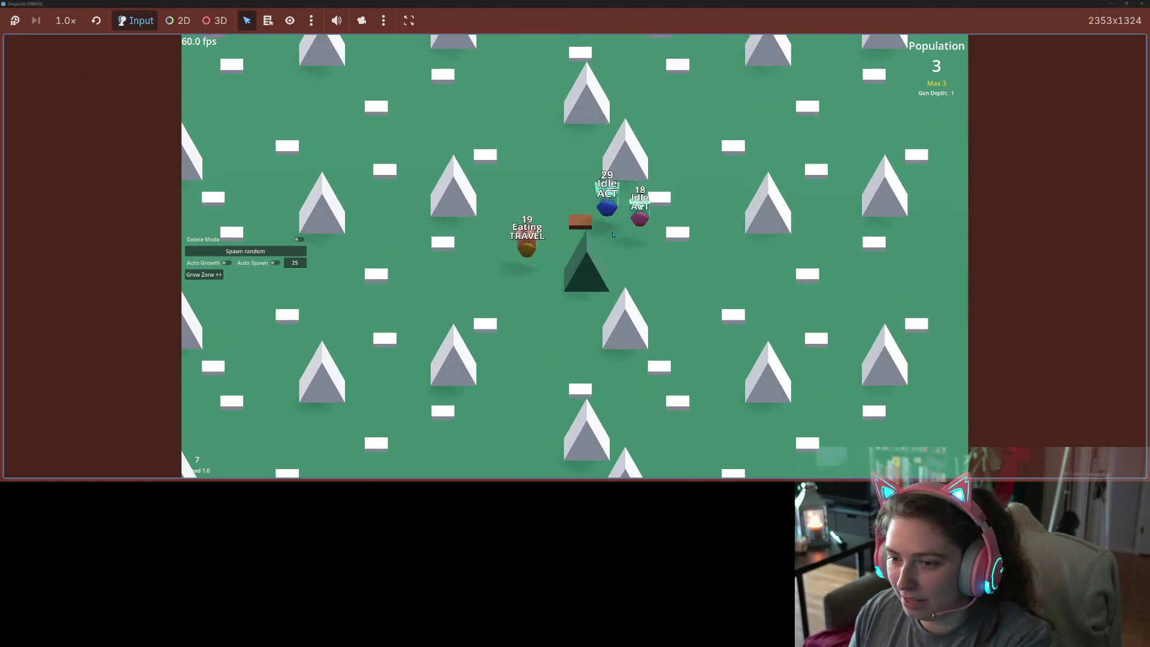
left_click(617, 221)
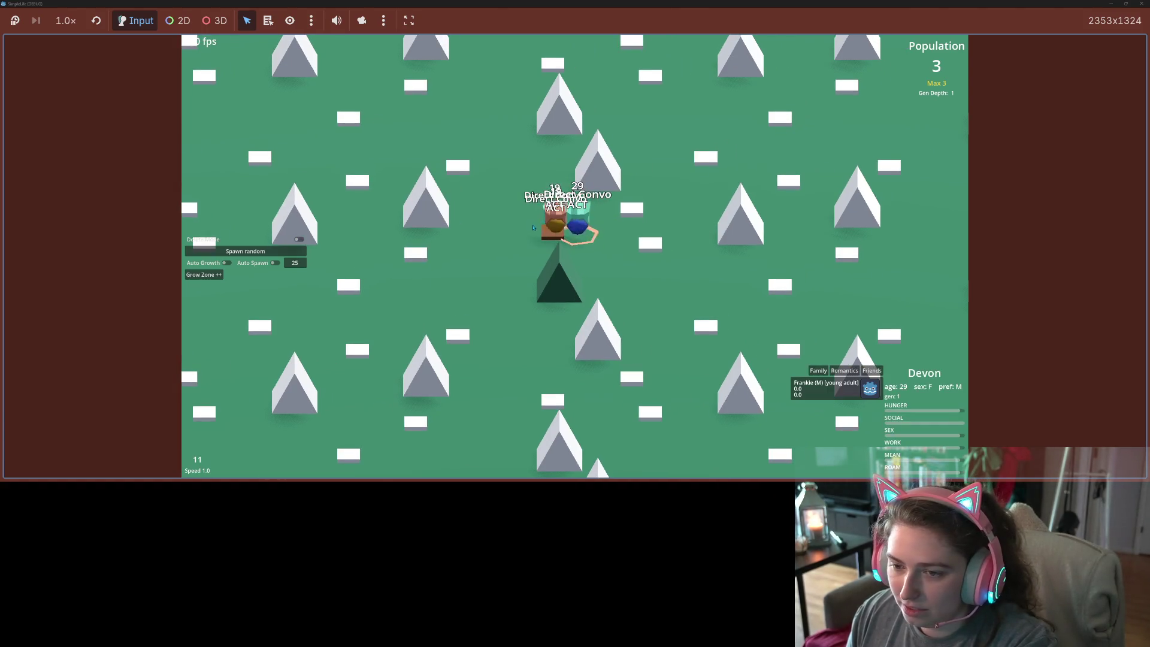
left_click(554, 226)
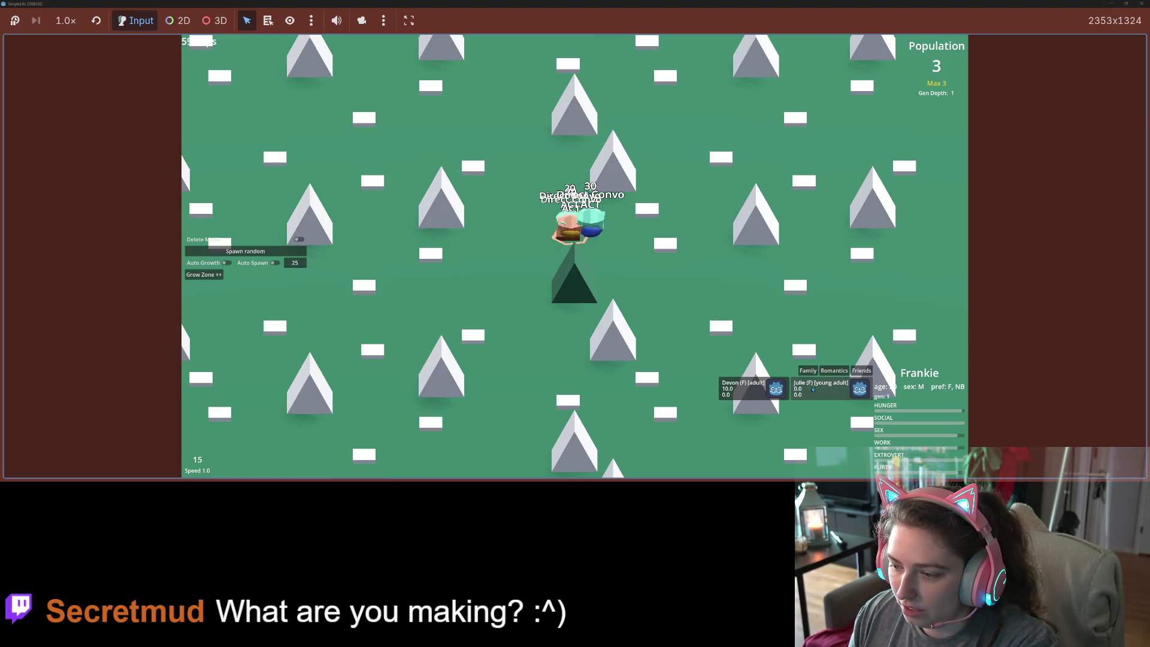
left_click(821, 386)
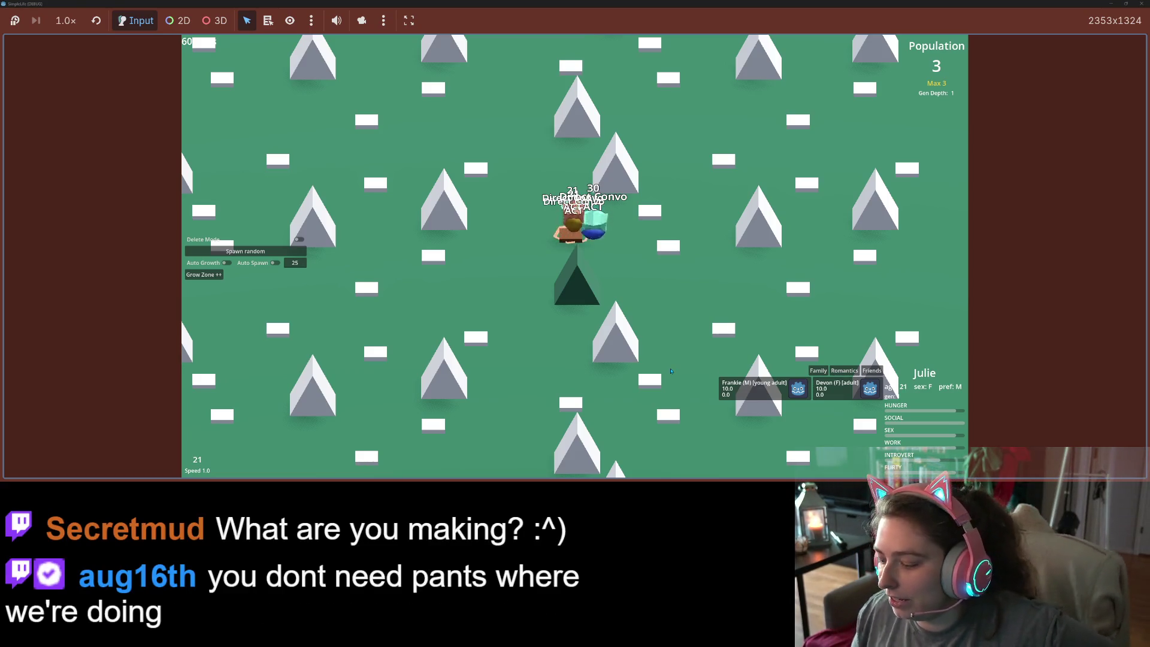
scroll(671, 370, "up", 3)
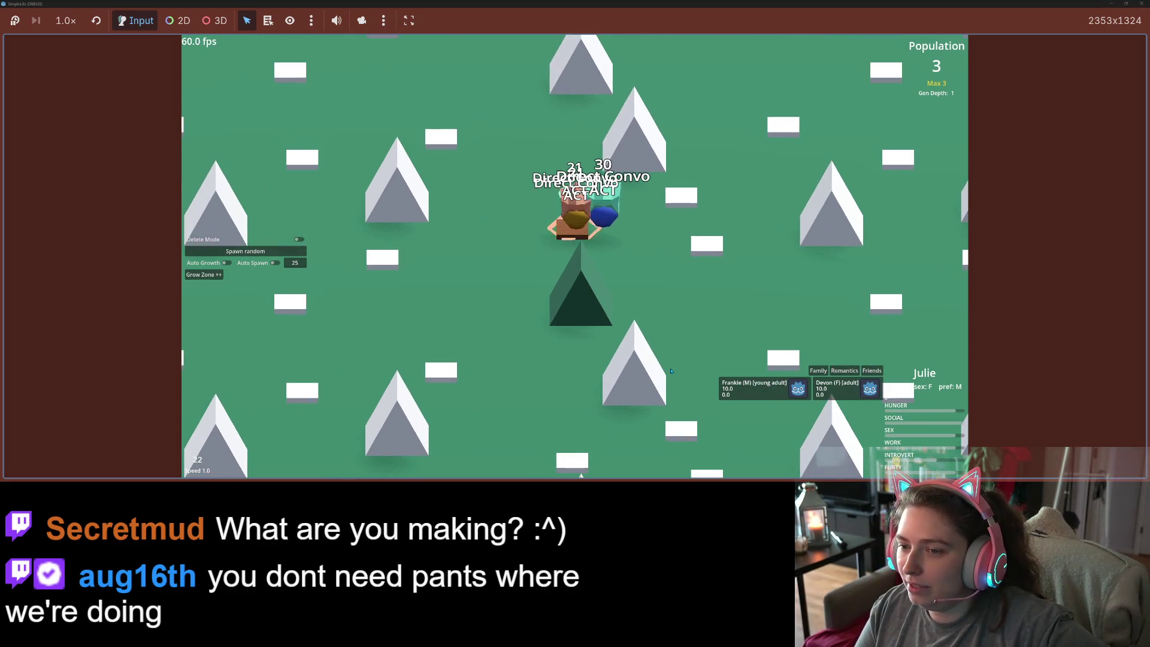
scroll(671, 370, "down", 3)
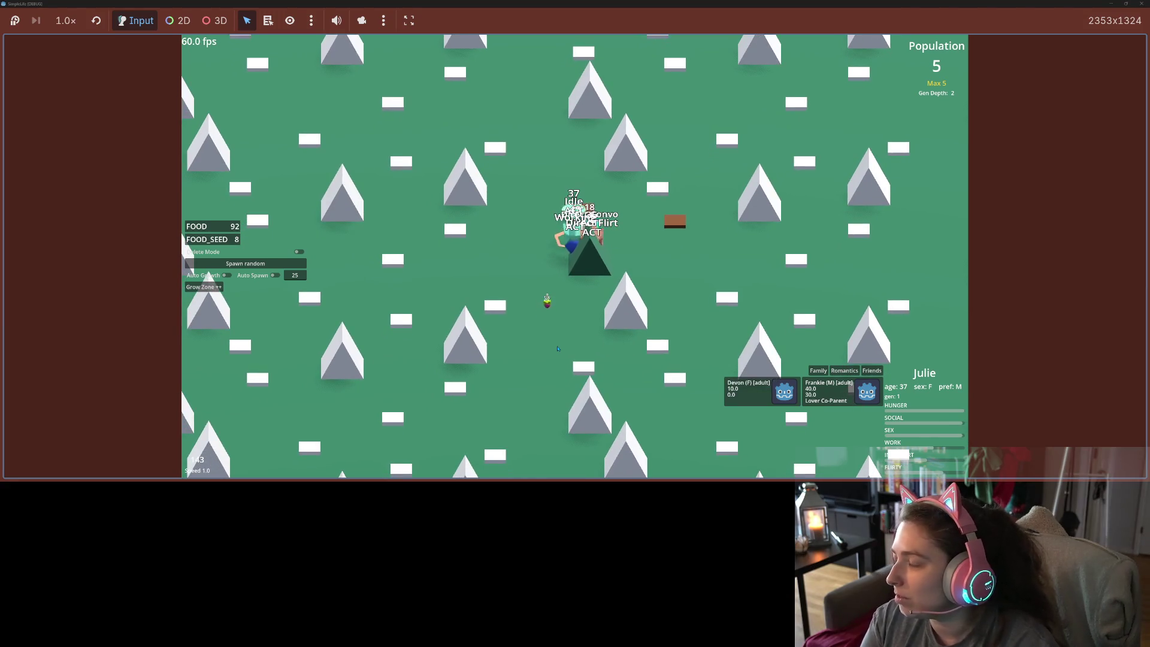
Step: Slow the game to 0.1 speed, view newborn Frankie 2's parents, then restore speed 1.0
key("minus")
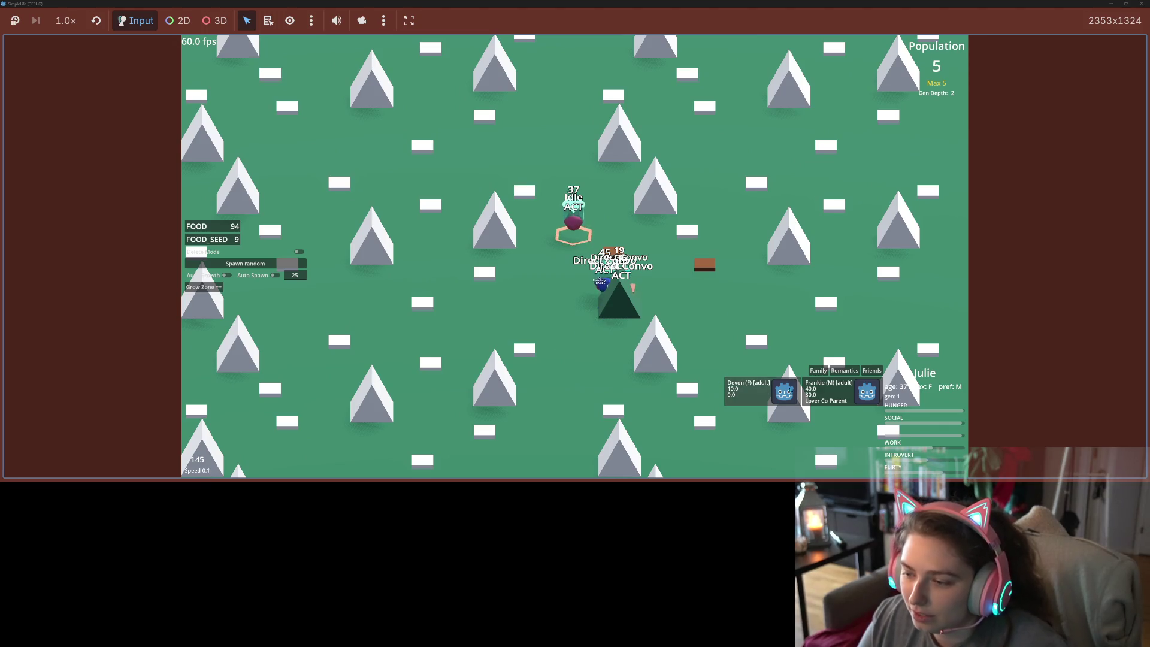
left_click(758, 394)
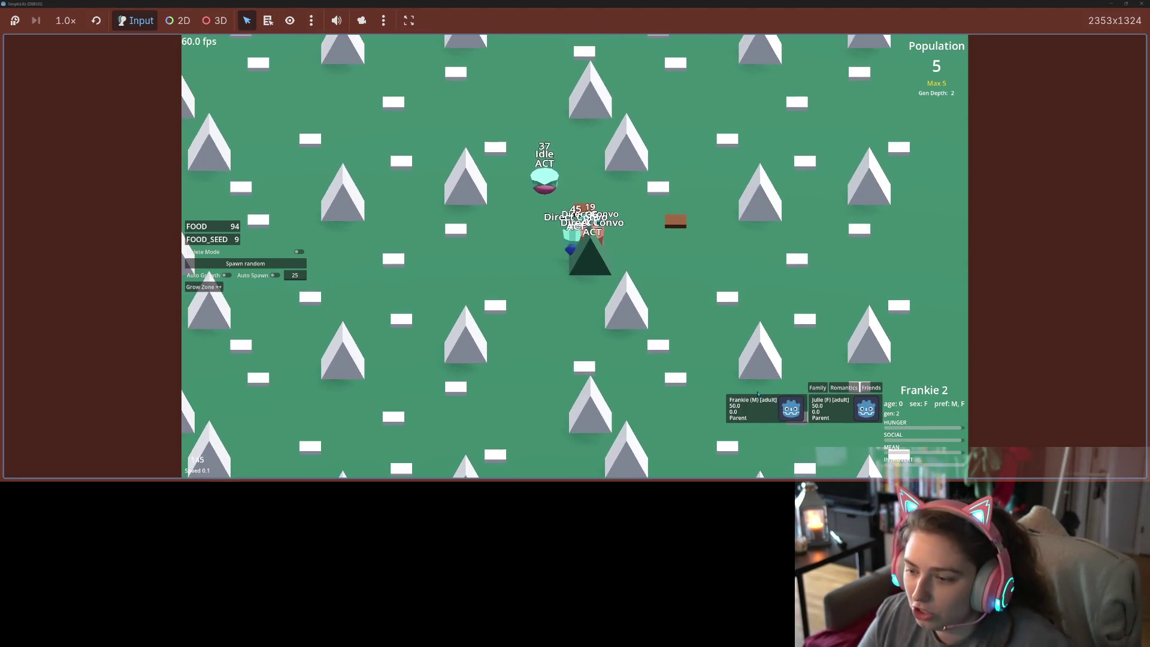
scroll(757, 394, "up", 3)
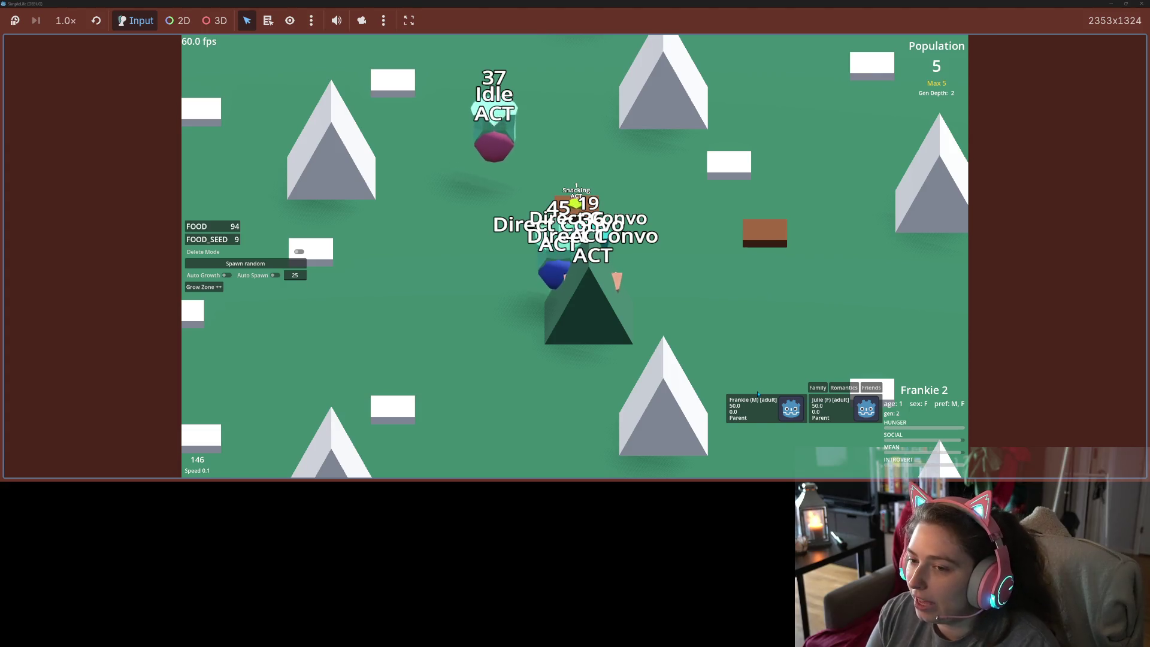
key("1")
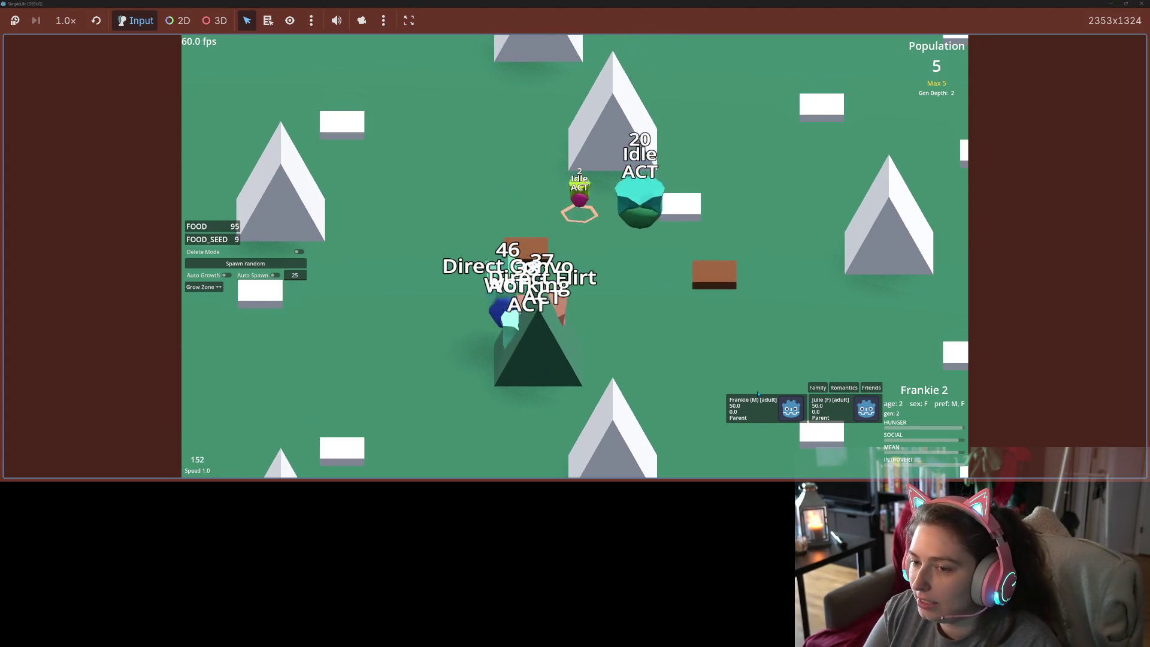
scroll(757, 394, "down", 3)
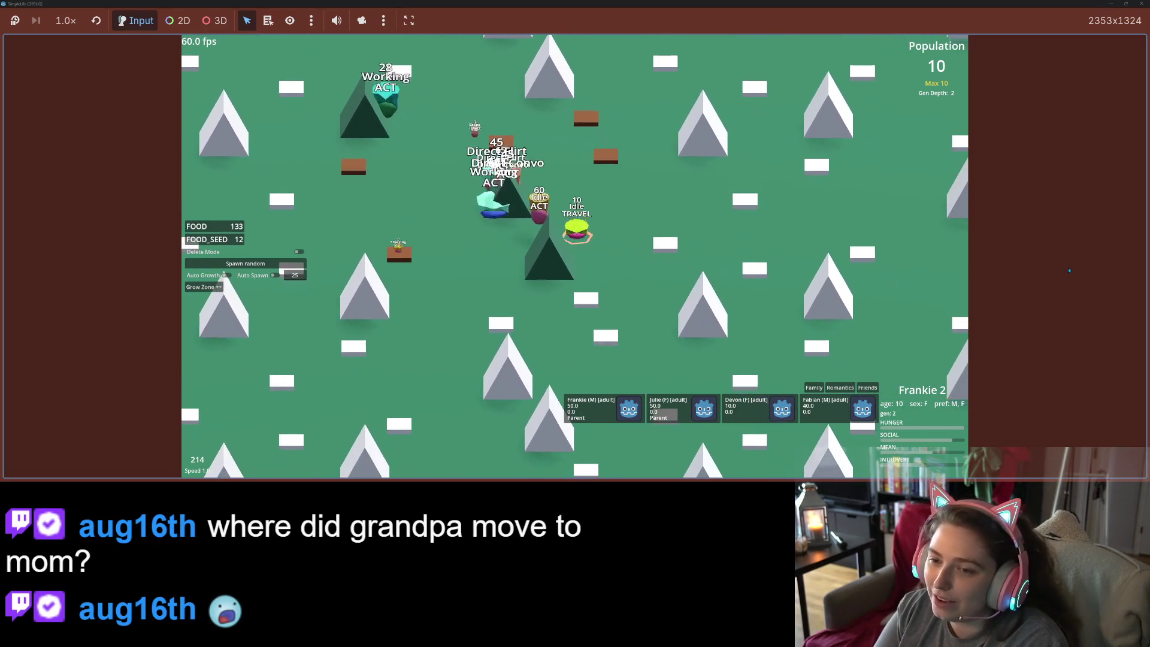
Step: Select two adult creatures and the twin toddler to view their stats and family
left_click(520, 212)
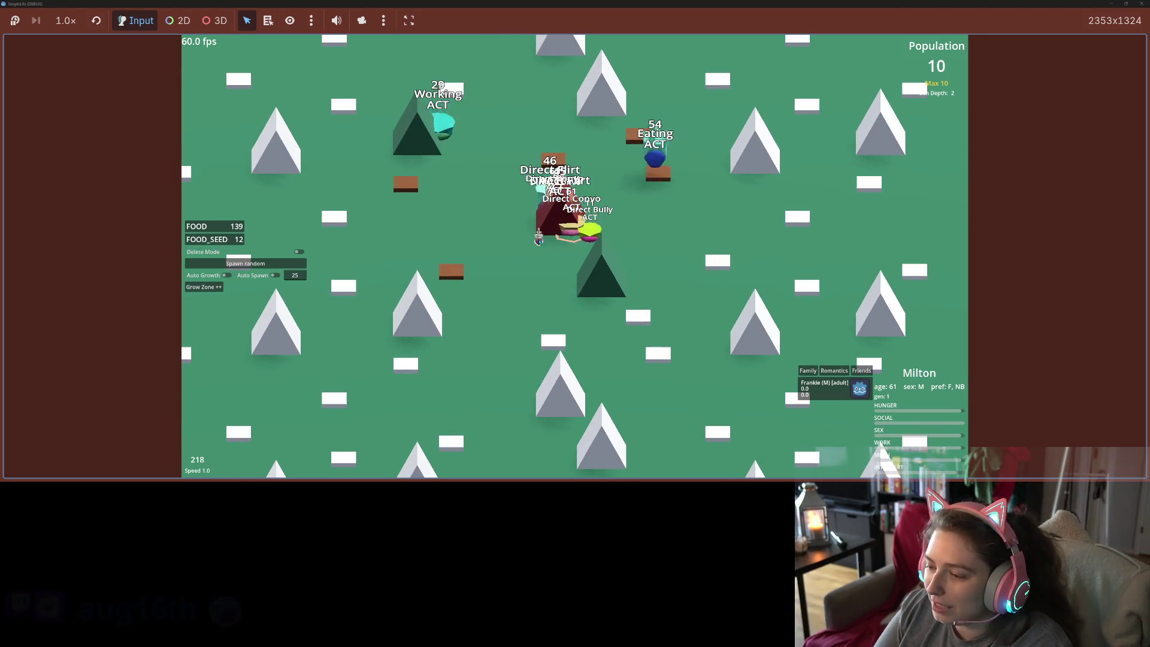
left_click(539, 240)
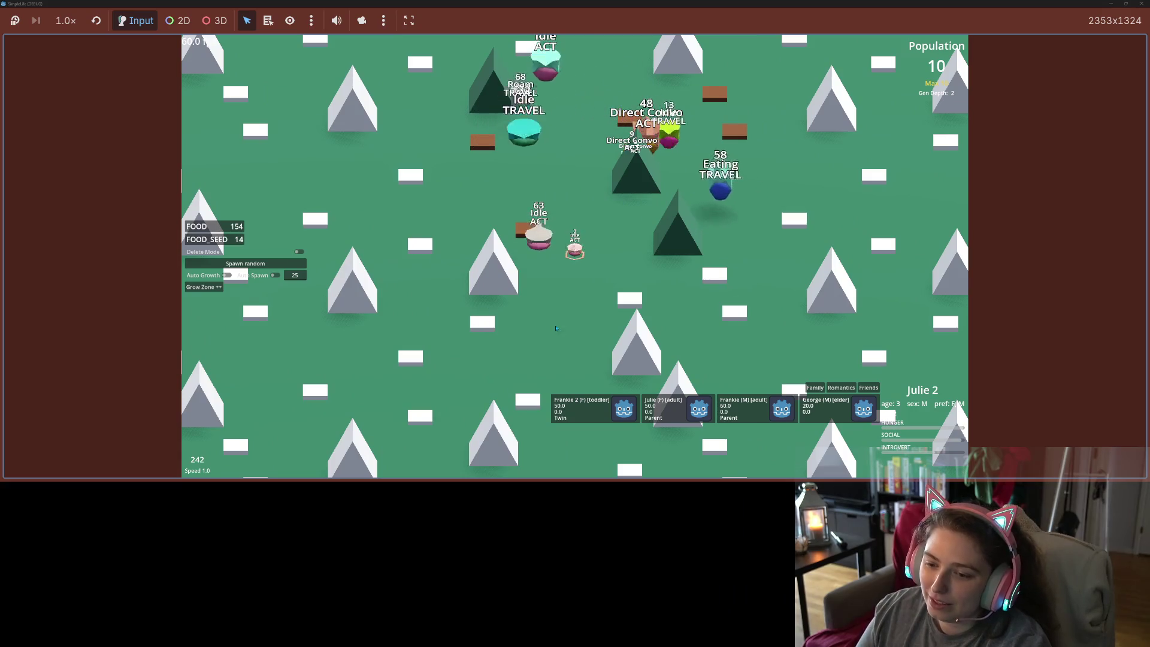
left_click(580, 406)
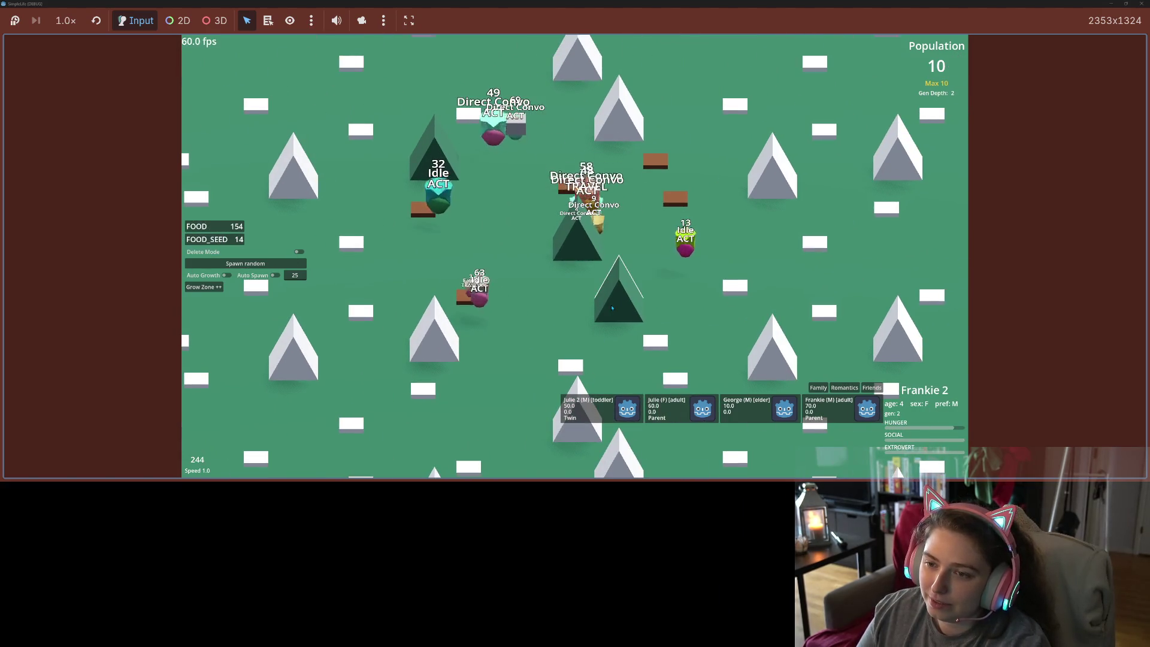
scroll(612, 308, "up", 3)
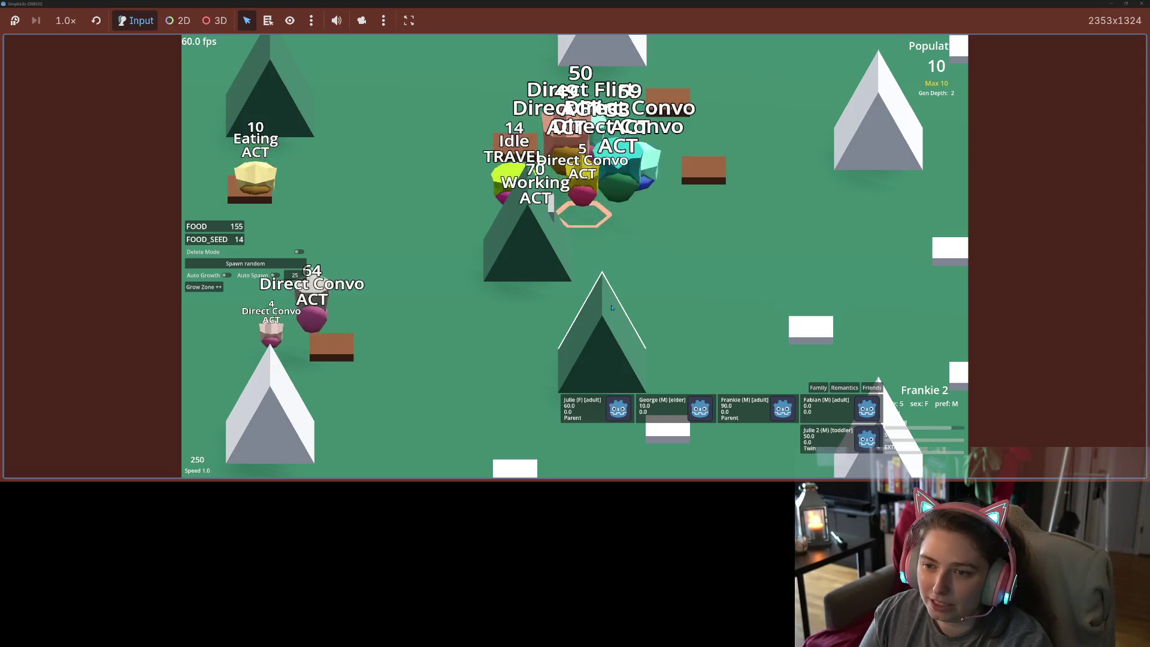
scroll(612, 308, "down", 3)
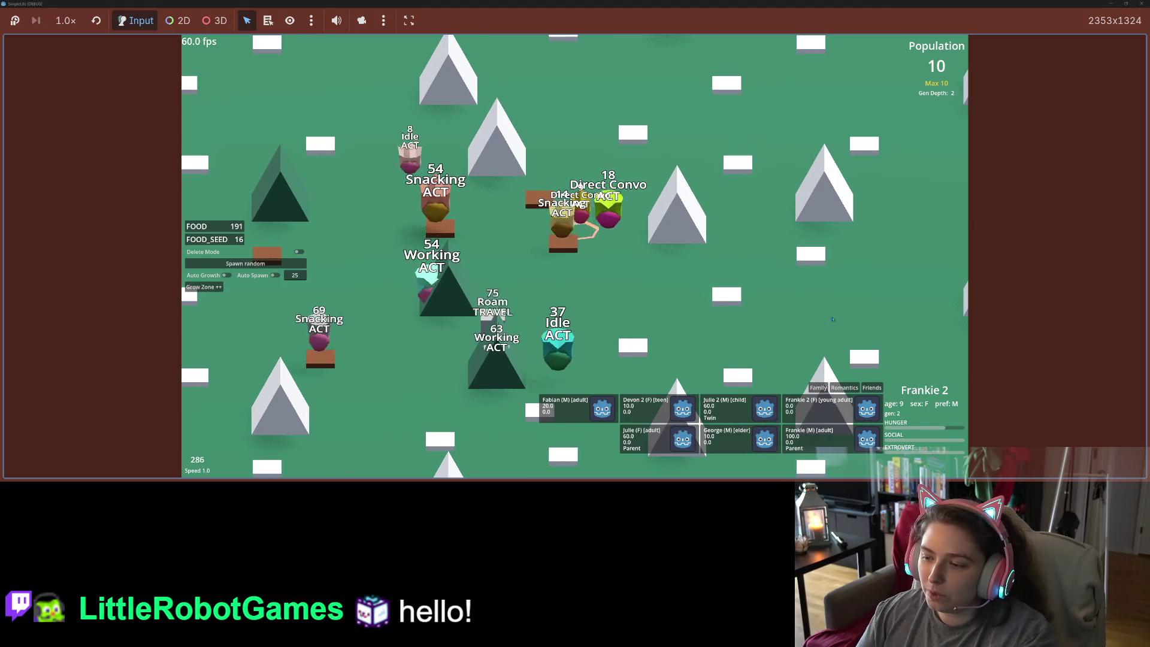
Step: Follow Julie 2, then Julie, in the running simulation to show her relationship cards
left_click(736, 408)
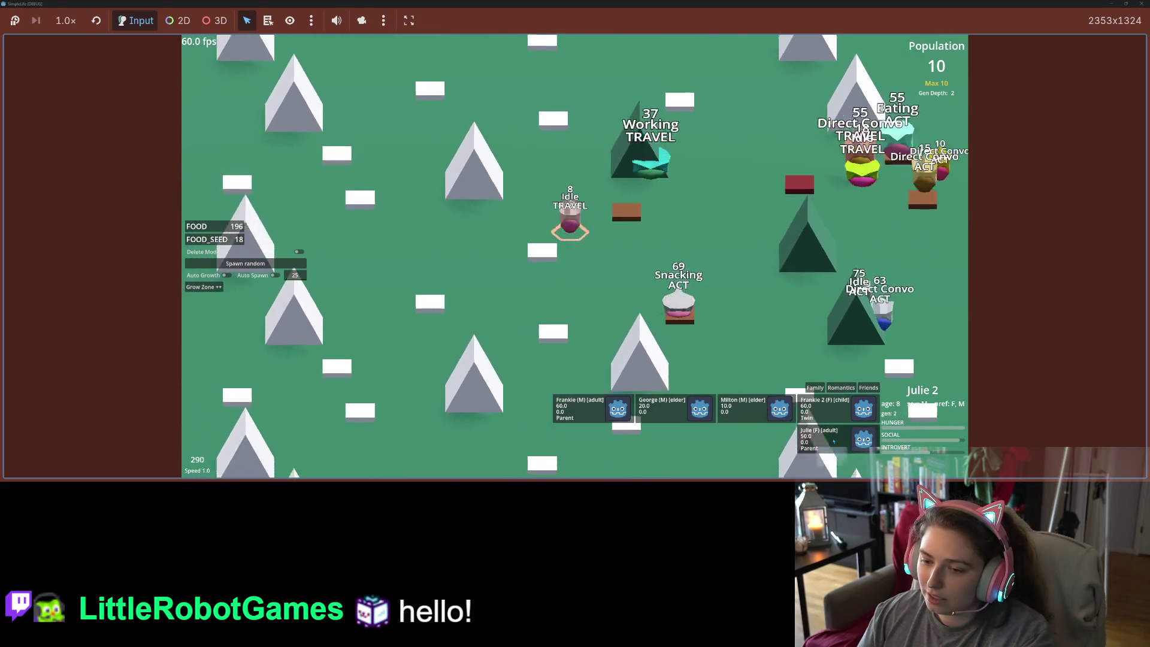
left_click(834, 441)
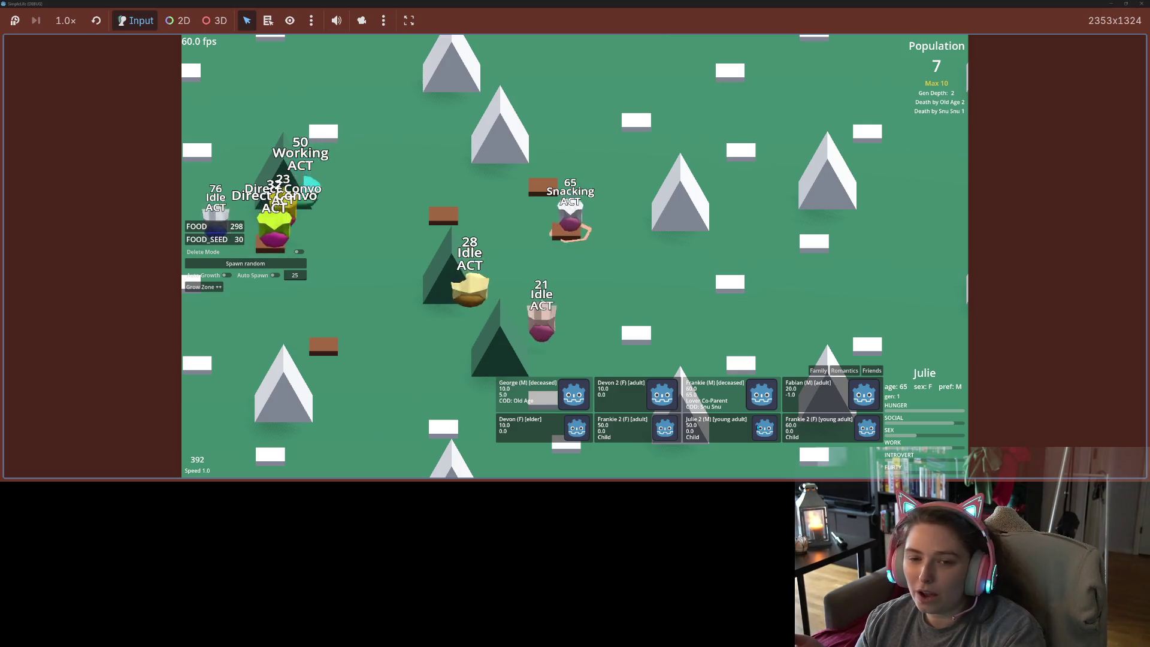
Step: Pan the game camera and follow Julie 2 to display her family cards
key("Left")
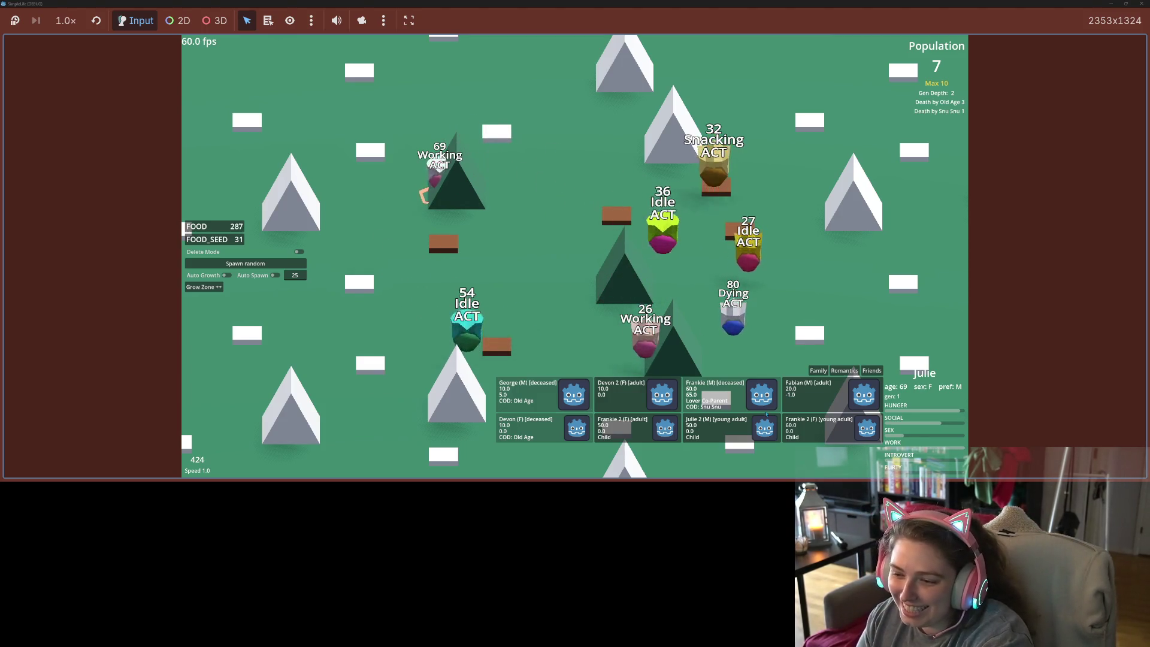
left_click(743, 426)
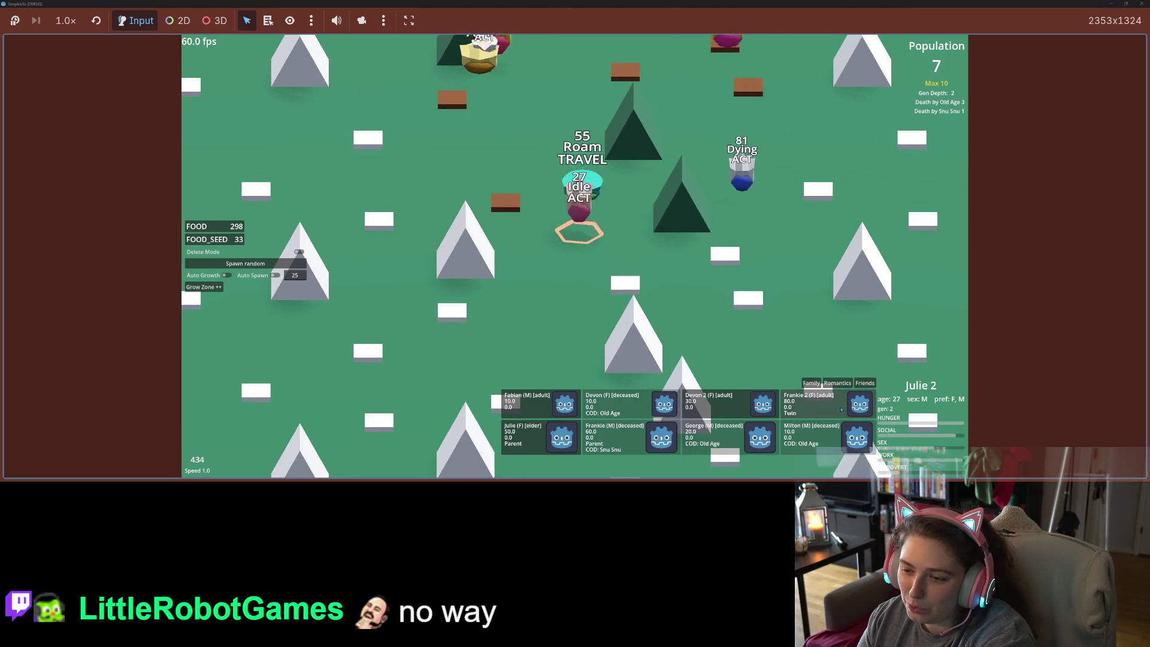
Step: Follow Frankie 2, age 49, and scroll through her relationship cards
left_click(841, 410)
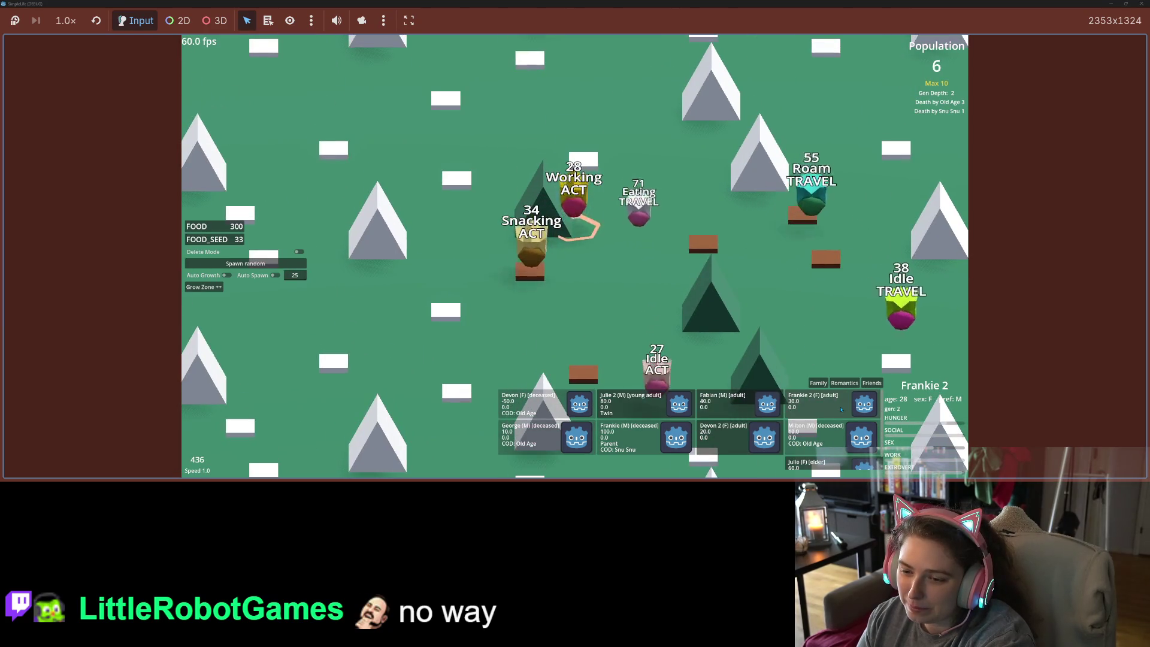
scroll(841, 410, "down", 1)
scroll(841, 410, "up", 1)
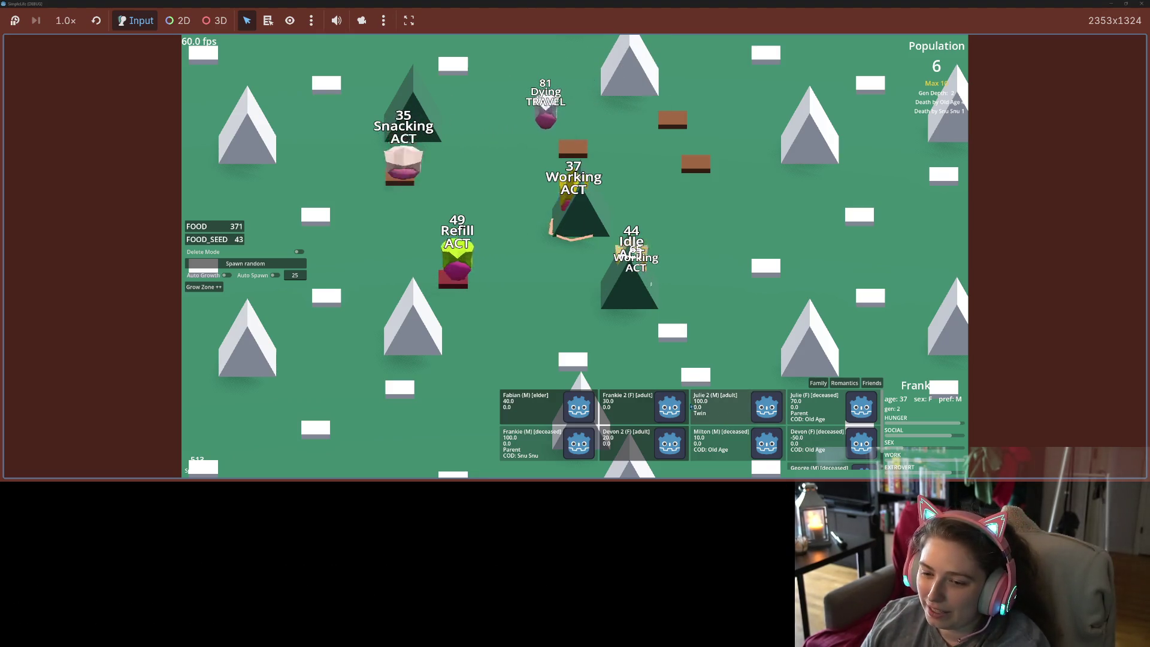
left_click(635, 418)
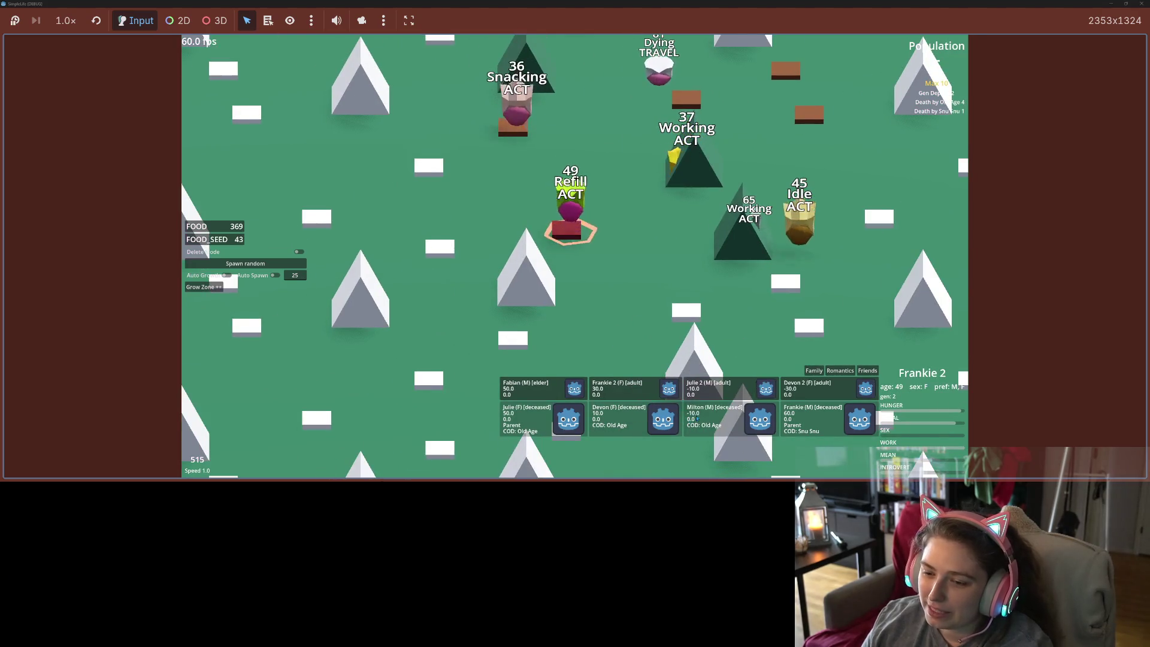
Step: Switch the followed creature from Fabian and Frankie 2 to Devon 2
left_click(542, 390)
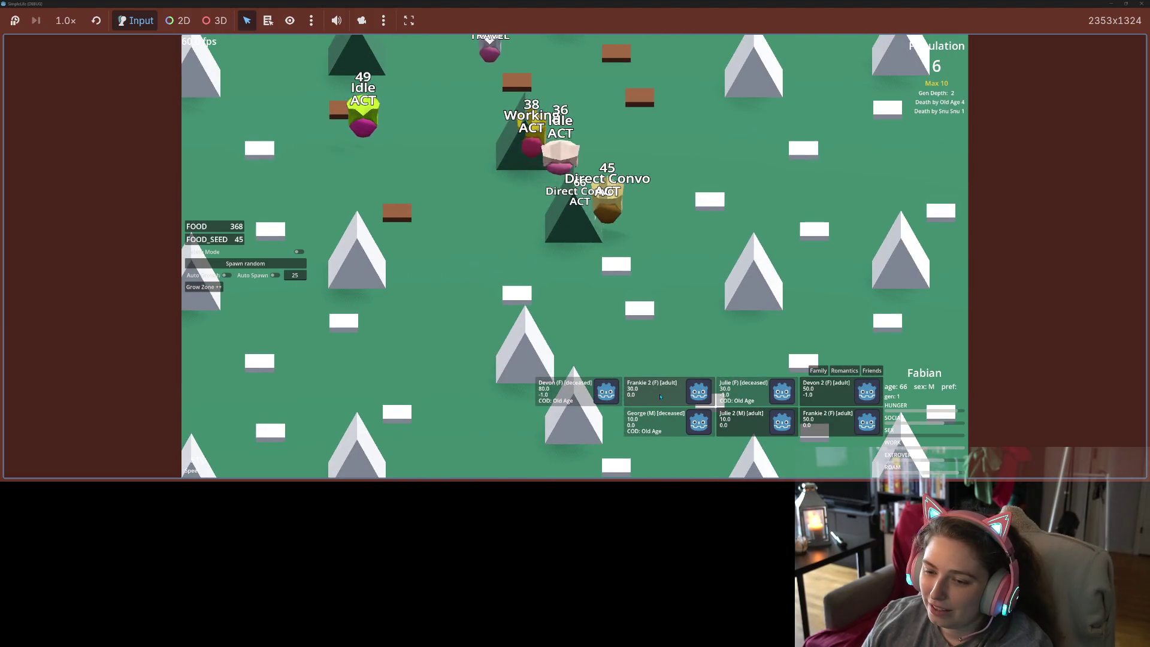
left_click(661, 396)
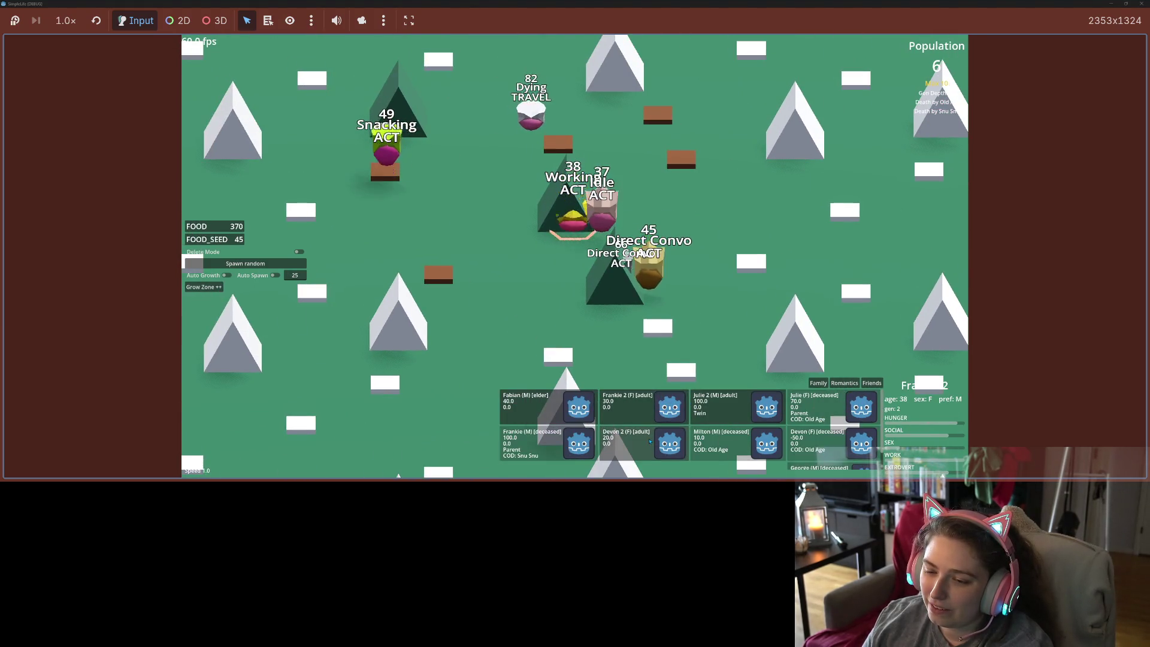
left_click(659, 441)
Step: Toggle the simulation speed between 4x and 1x, leaving it at 4x
key("4")
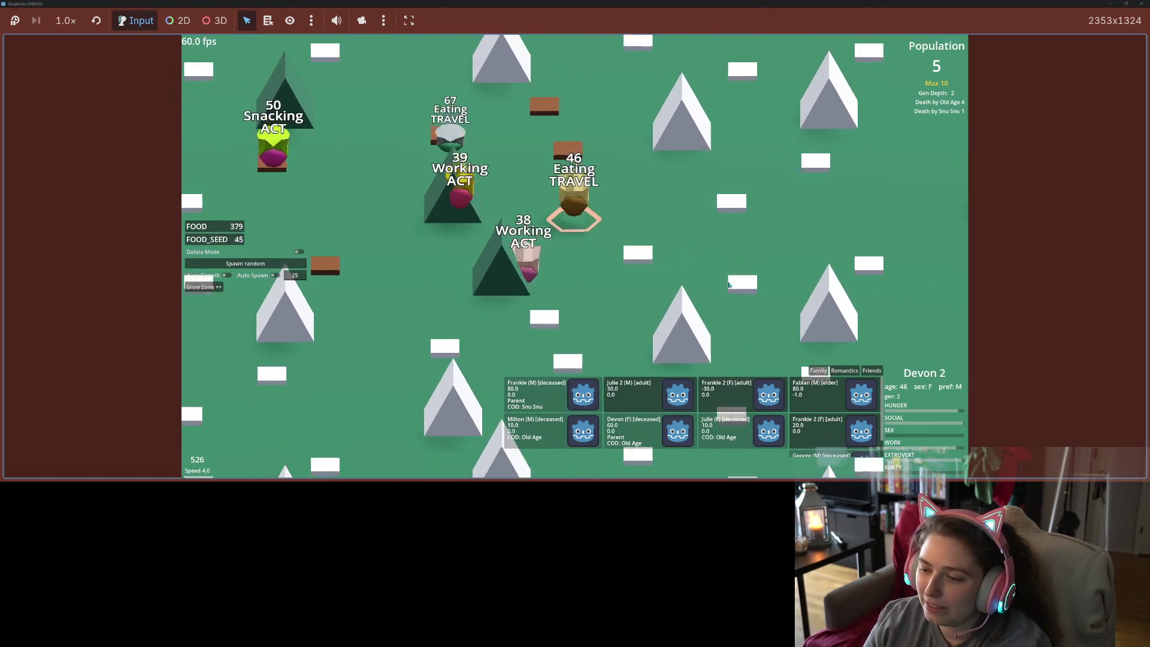
key("1")
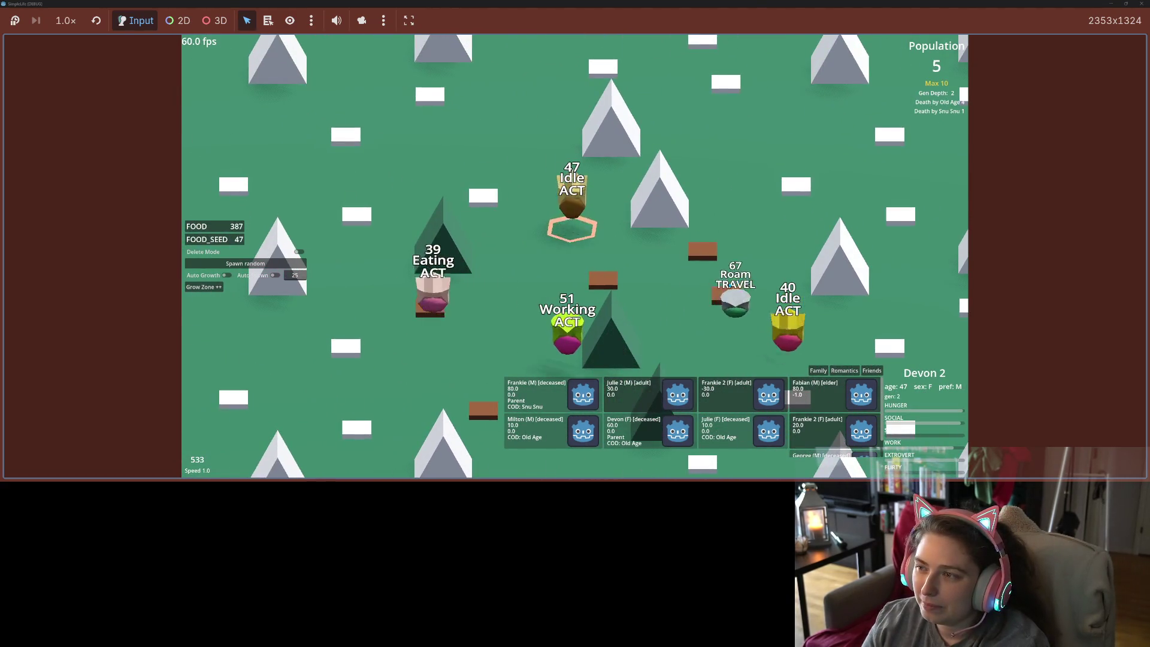
key("4")
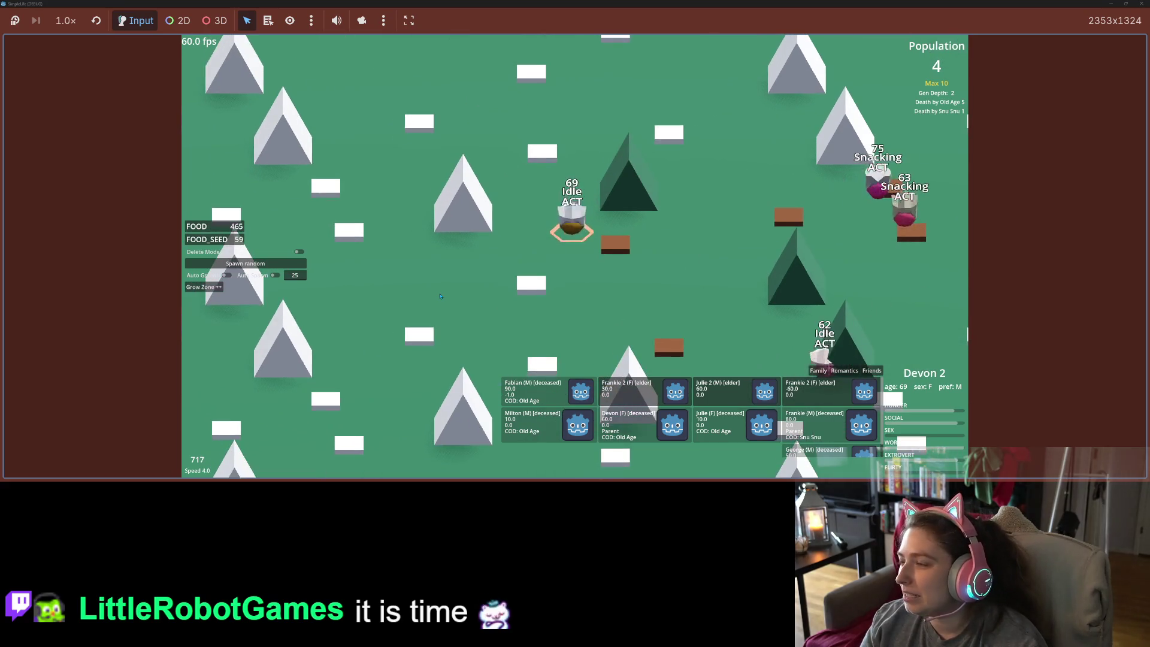
Step: Vary the simulation speed between 2x, 4x and normal, ending at normal speed
key("minus")
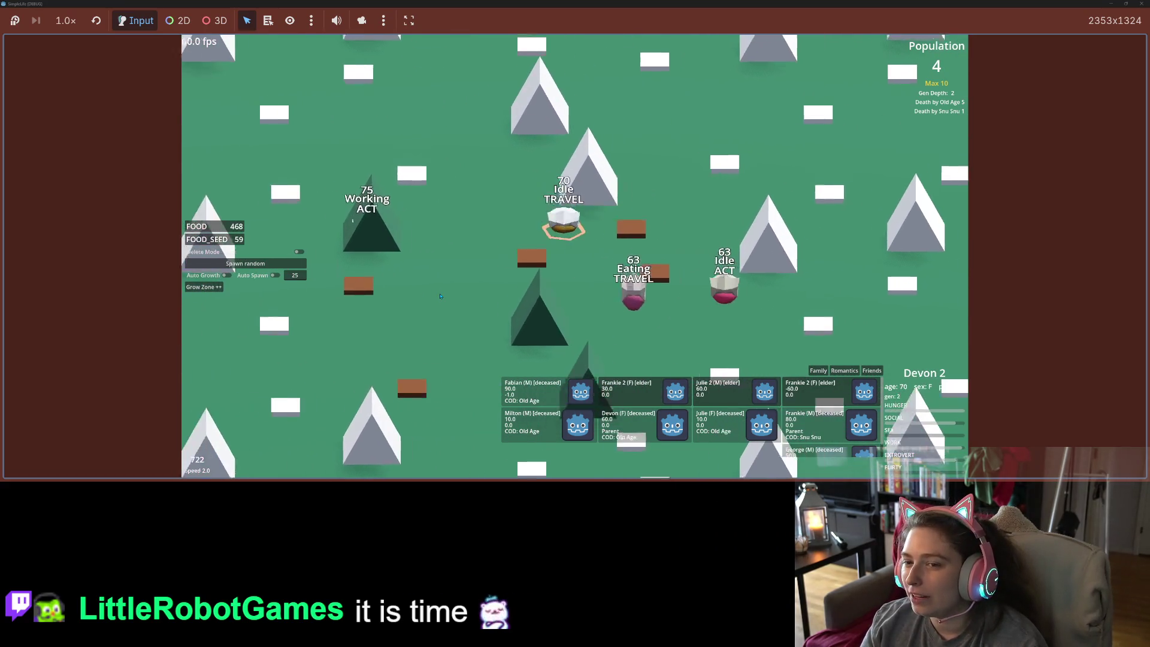
key("plus")
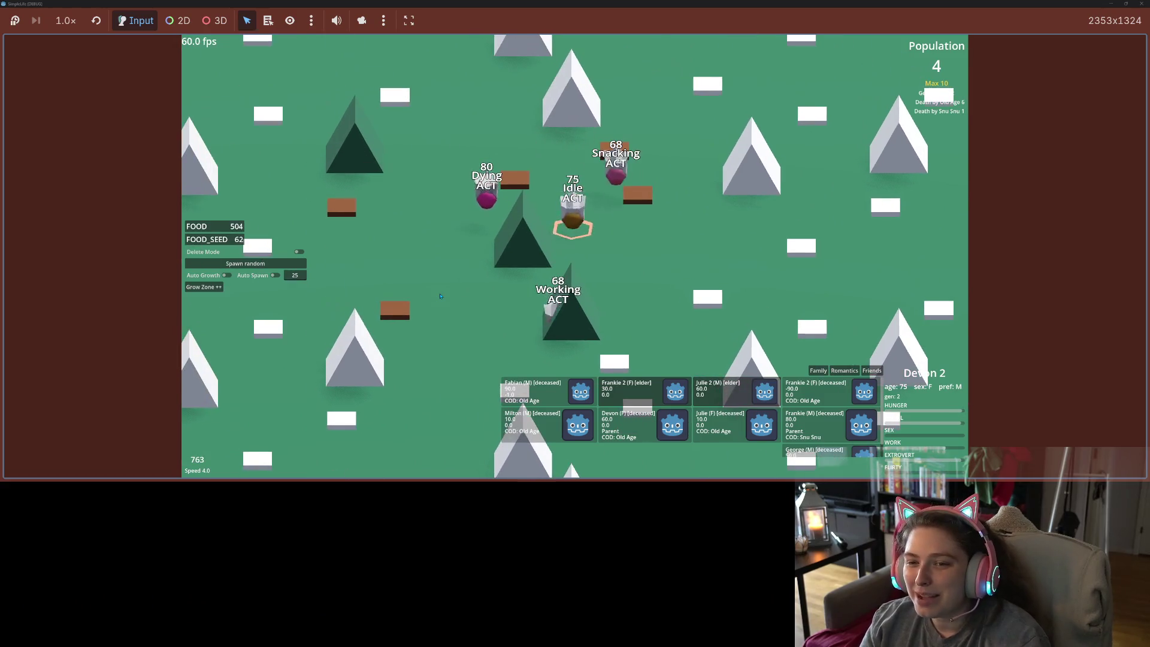
key("1")
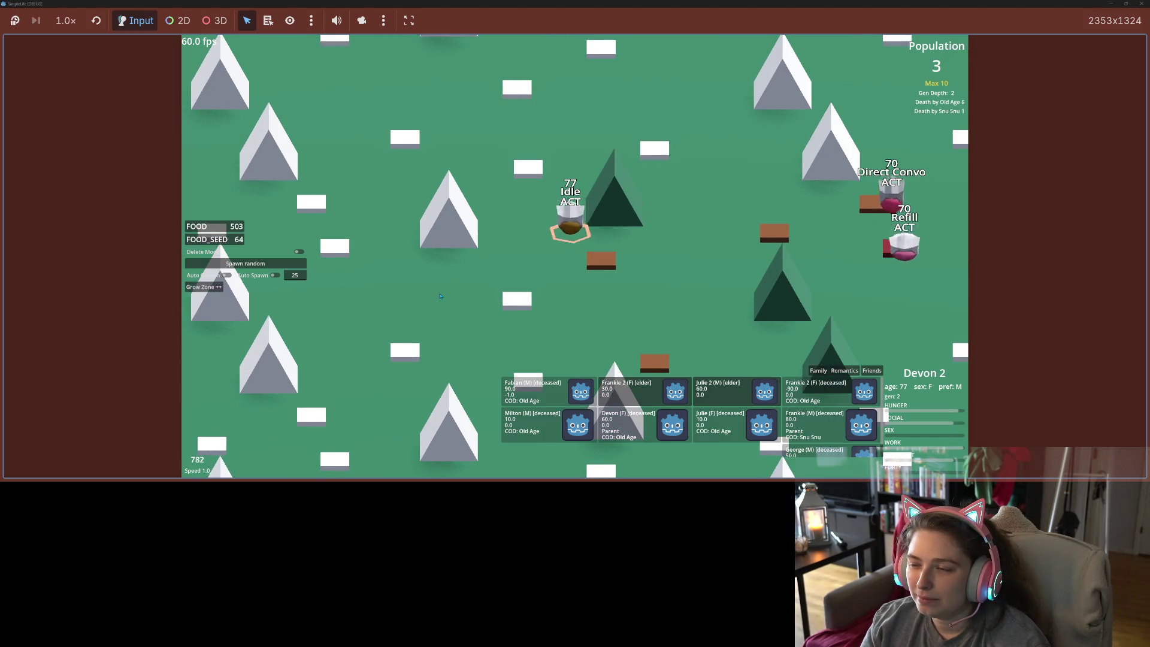
key("4")
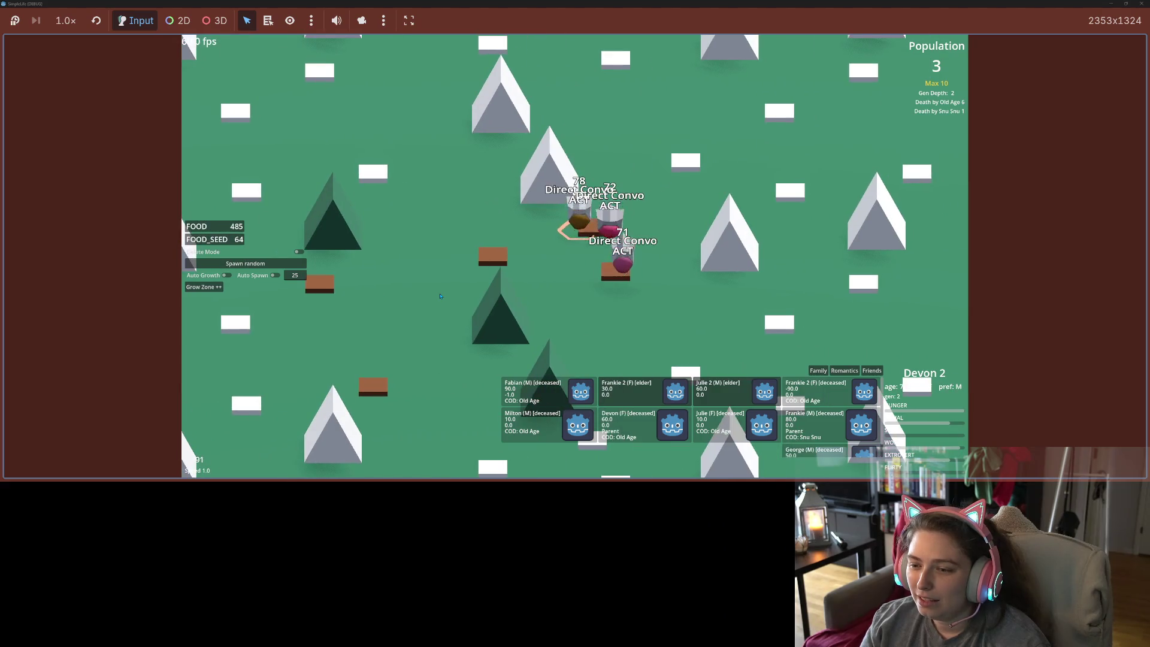
key("4")
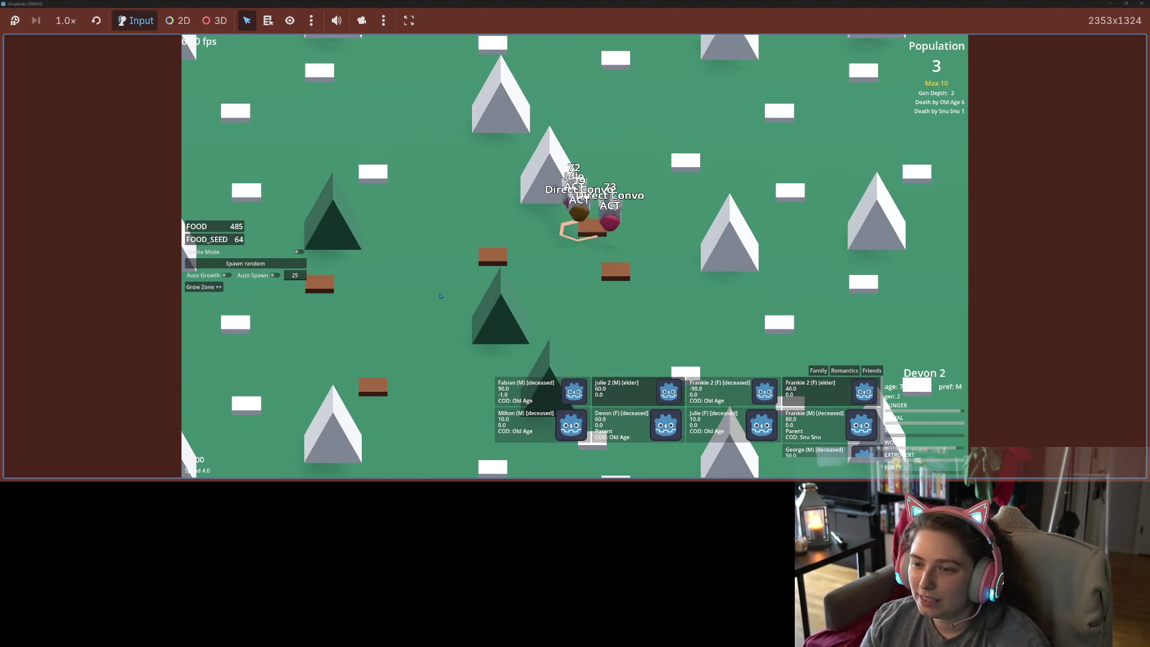
key("1")
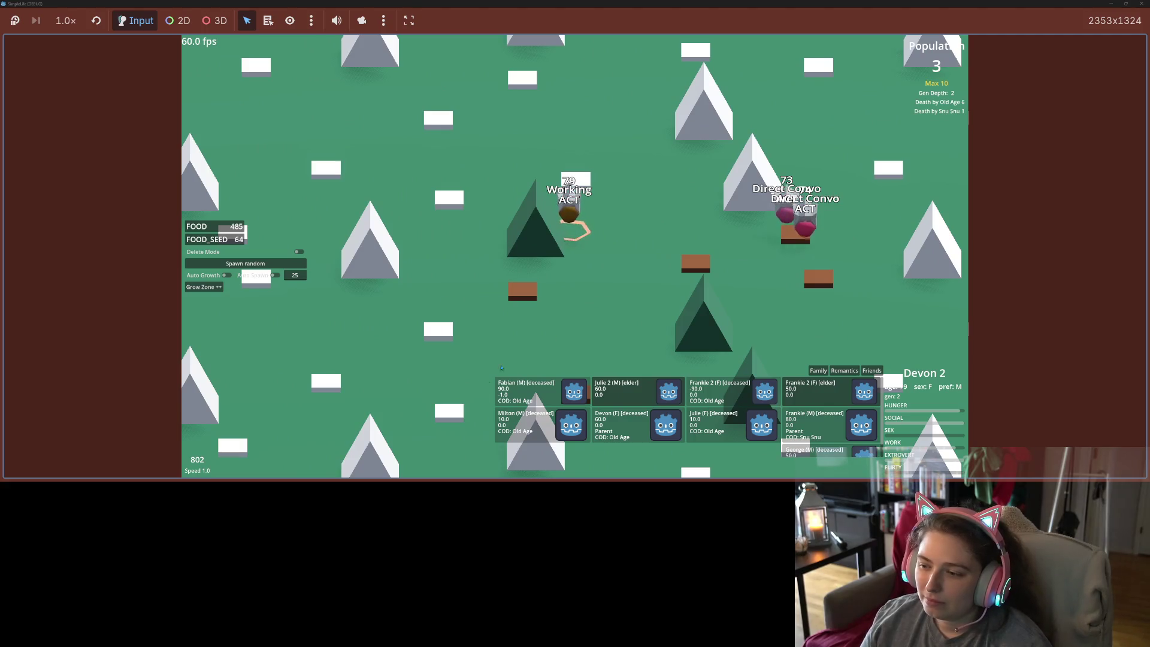
Step: Follow Julie 2, then Frankie 2, while toggling the speed between 4x and normal
left_click(788, 225)
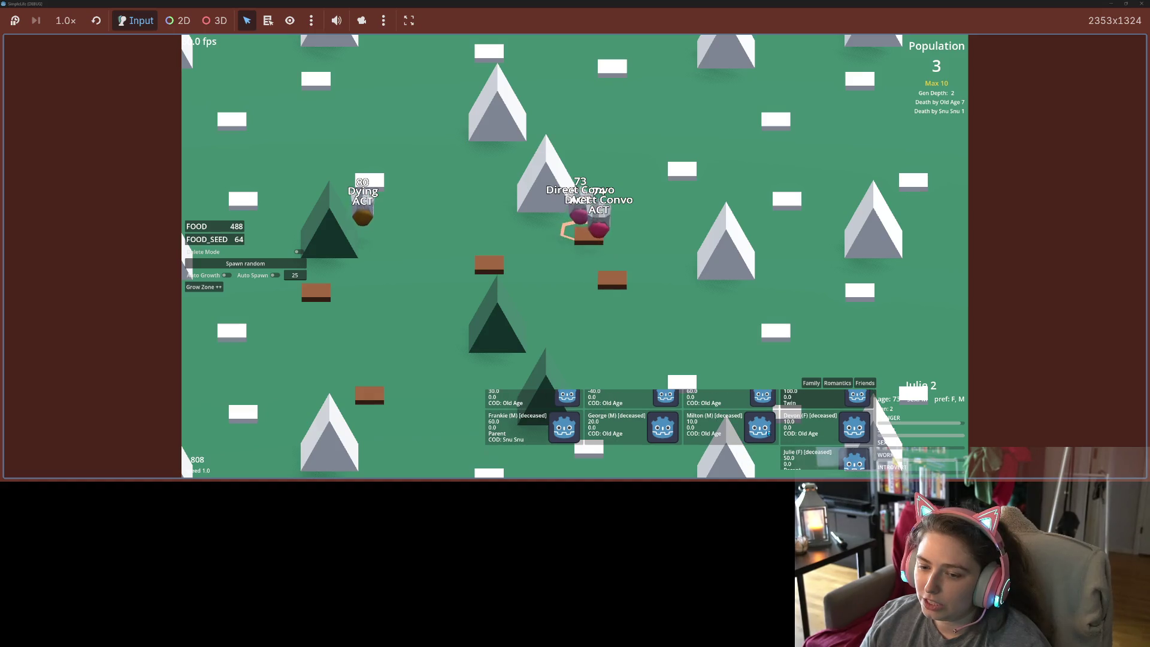
left_click(598, 223)
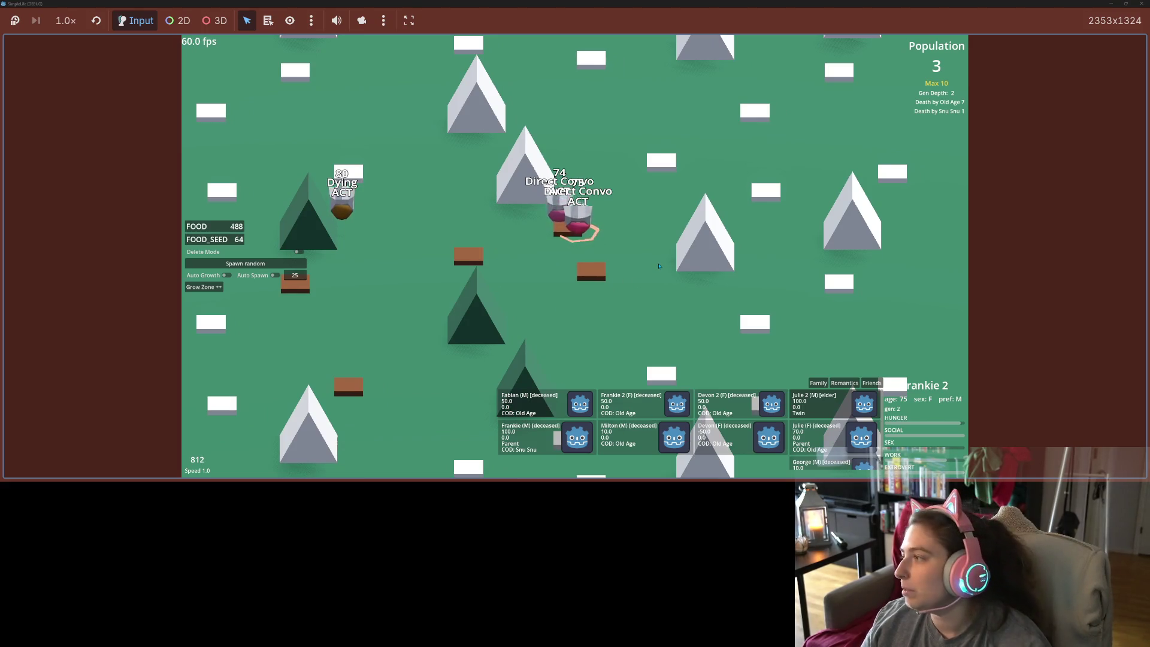
key("4")
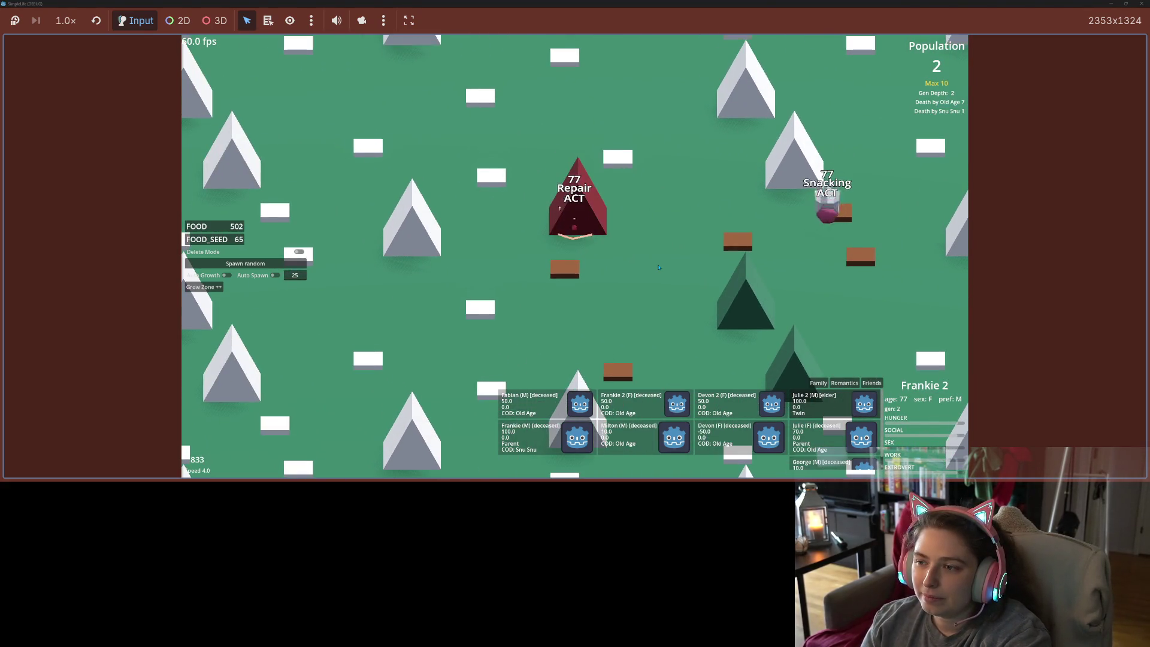
key("1")
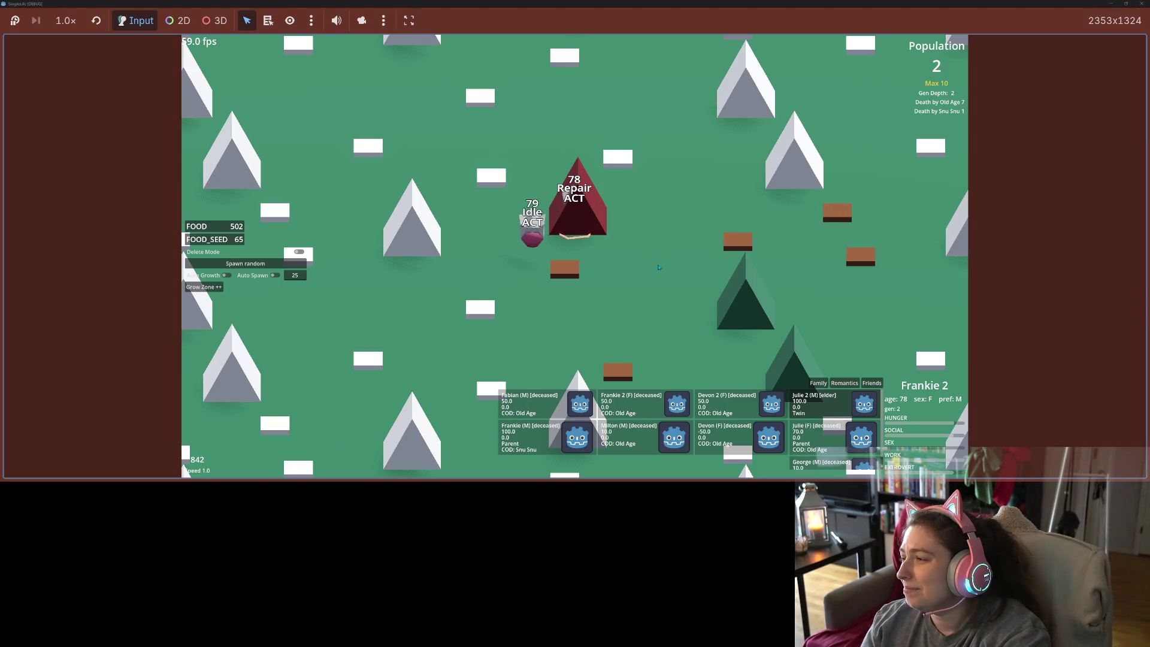
key("4")
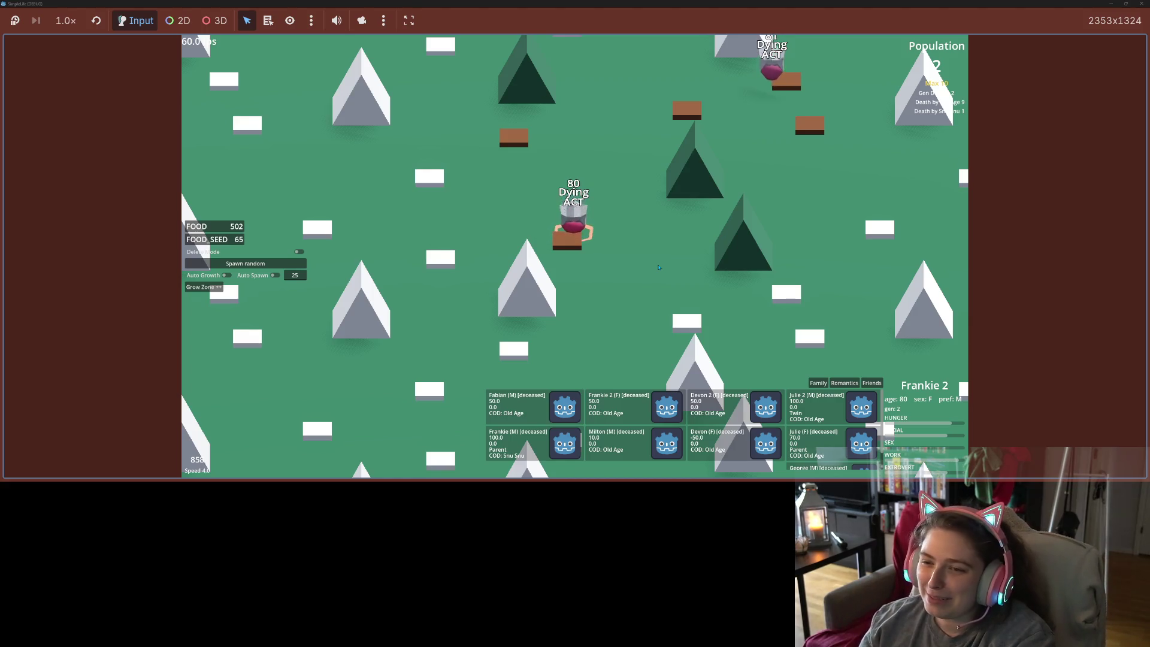
key("1")
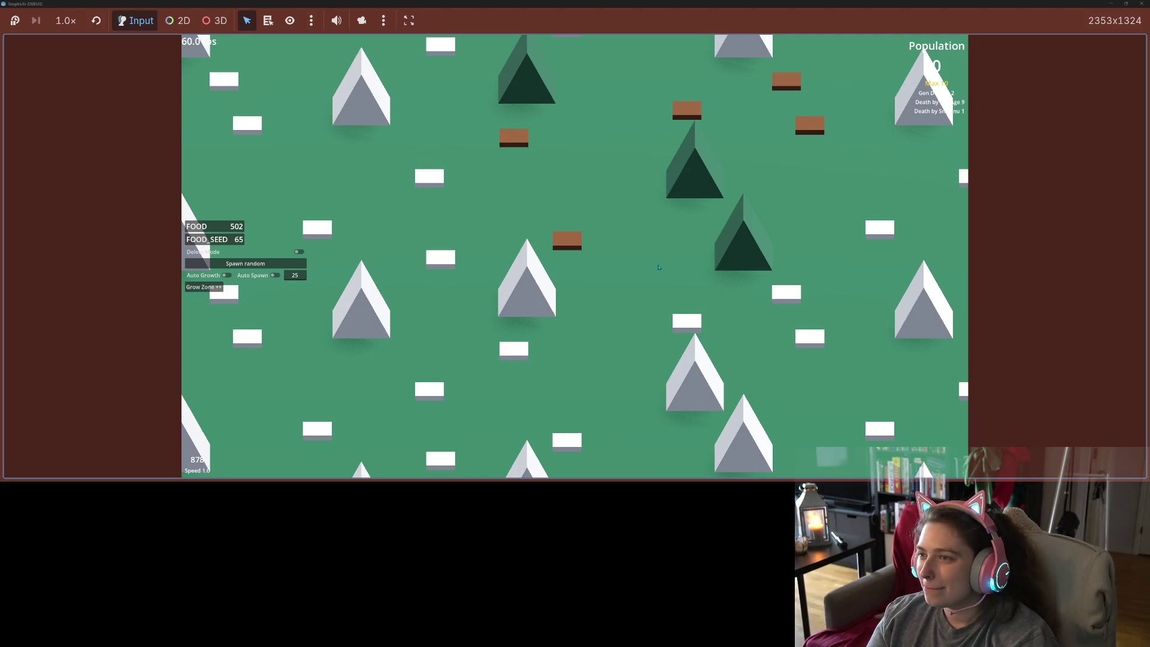
Step: Pan the camera across the now-empty world and stop the simulation run
key("d")
key("a")
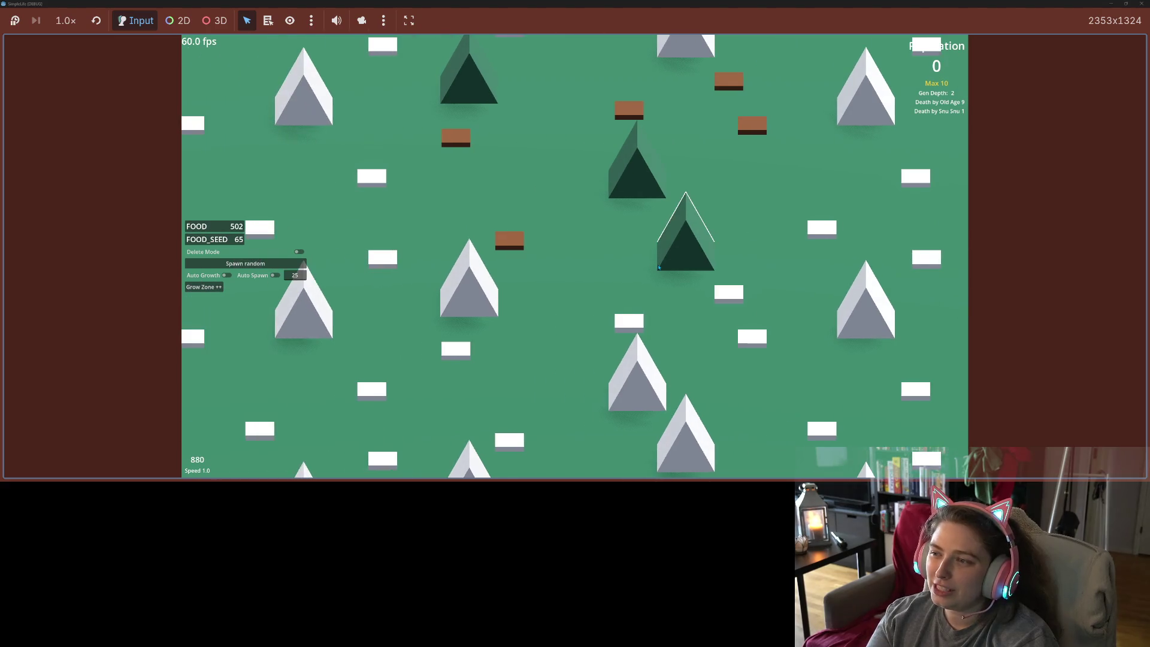
key("w")
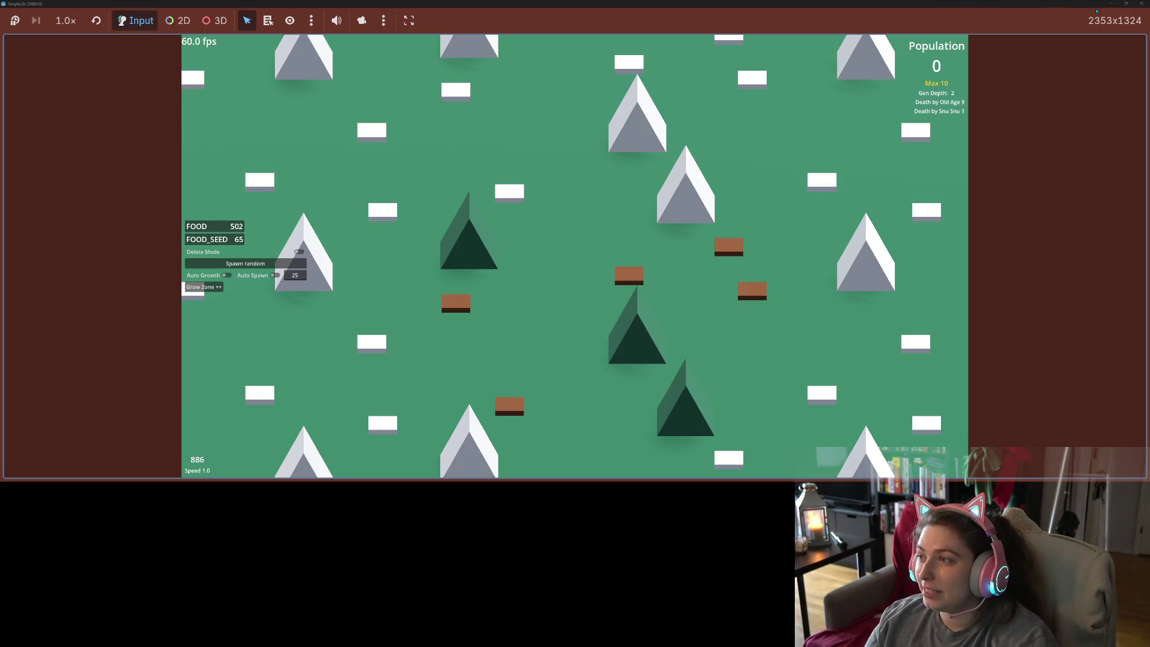
left_click(1143, 4)
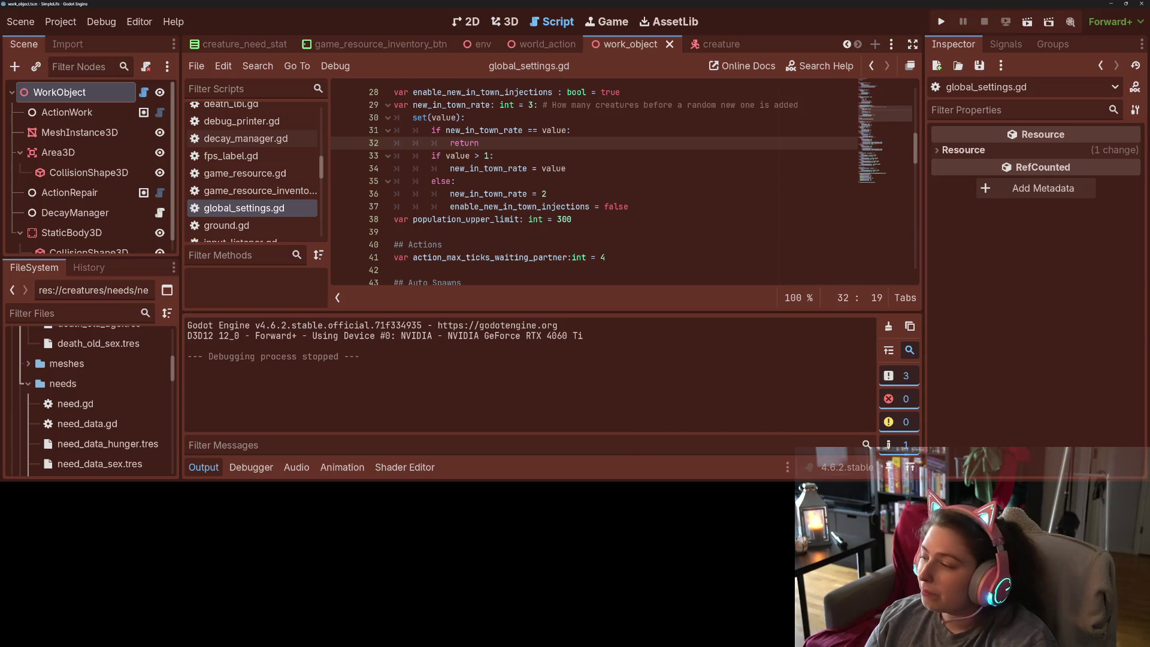
Step: Review the global_settings.gd diff in GitHub Desktop, highlighting new_in_town_rate, then return to Godot
key("alt+Tab")
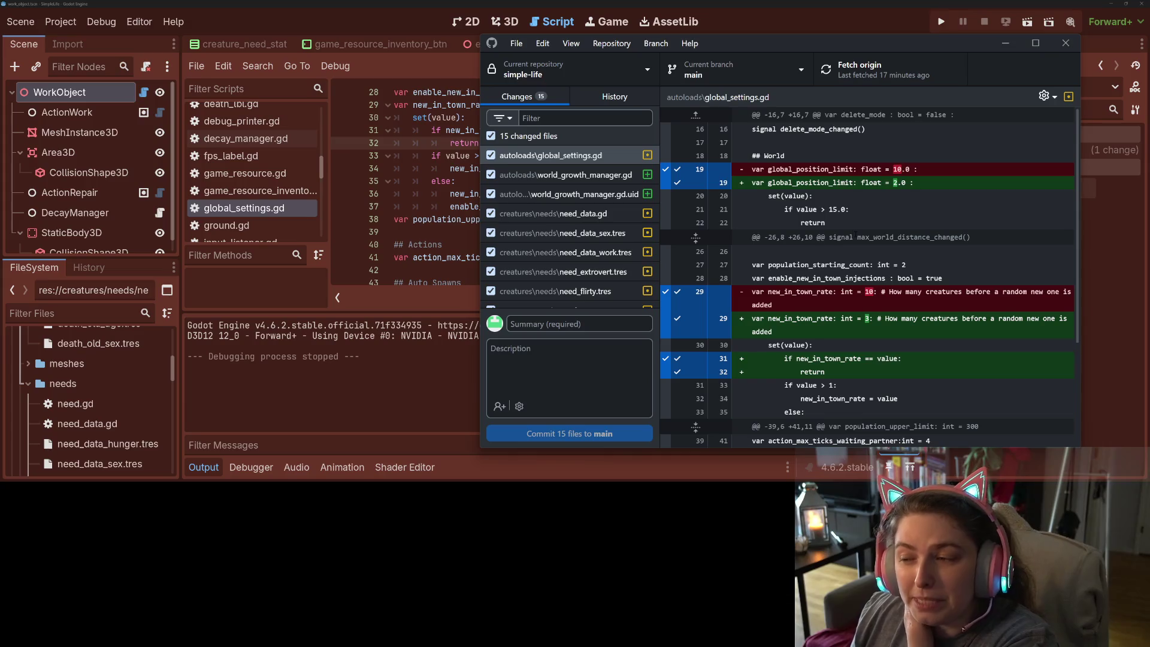
scroll(876, 228, "down", 2)
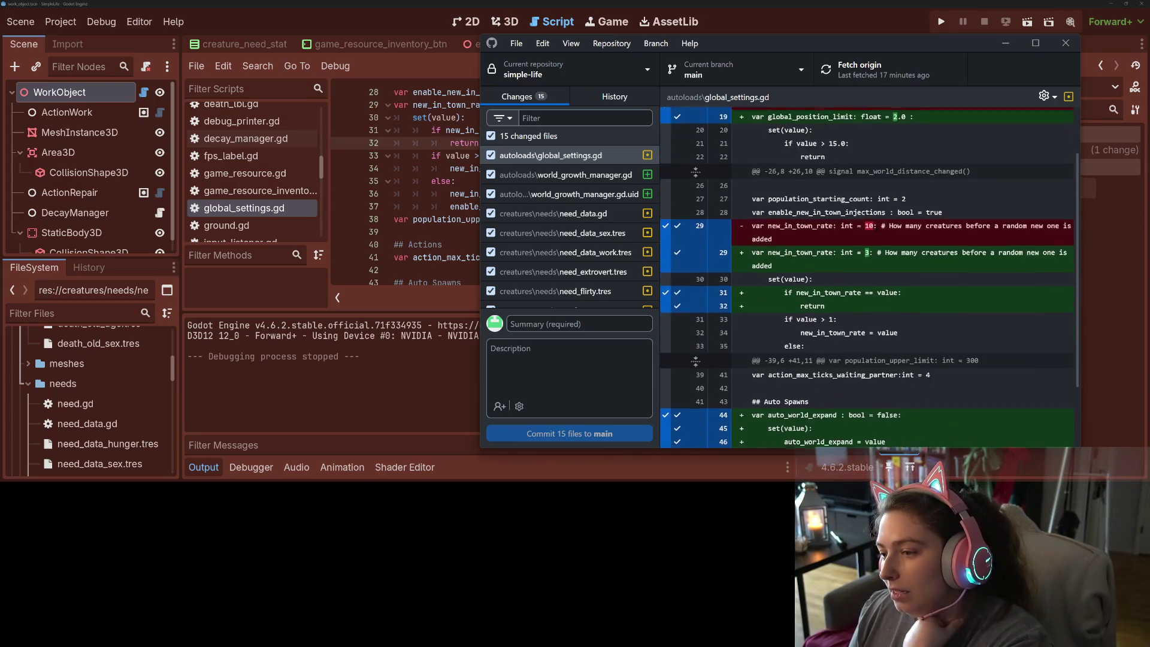
scroll(837, 259, "down", 3)
double_click(819, 210)
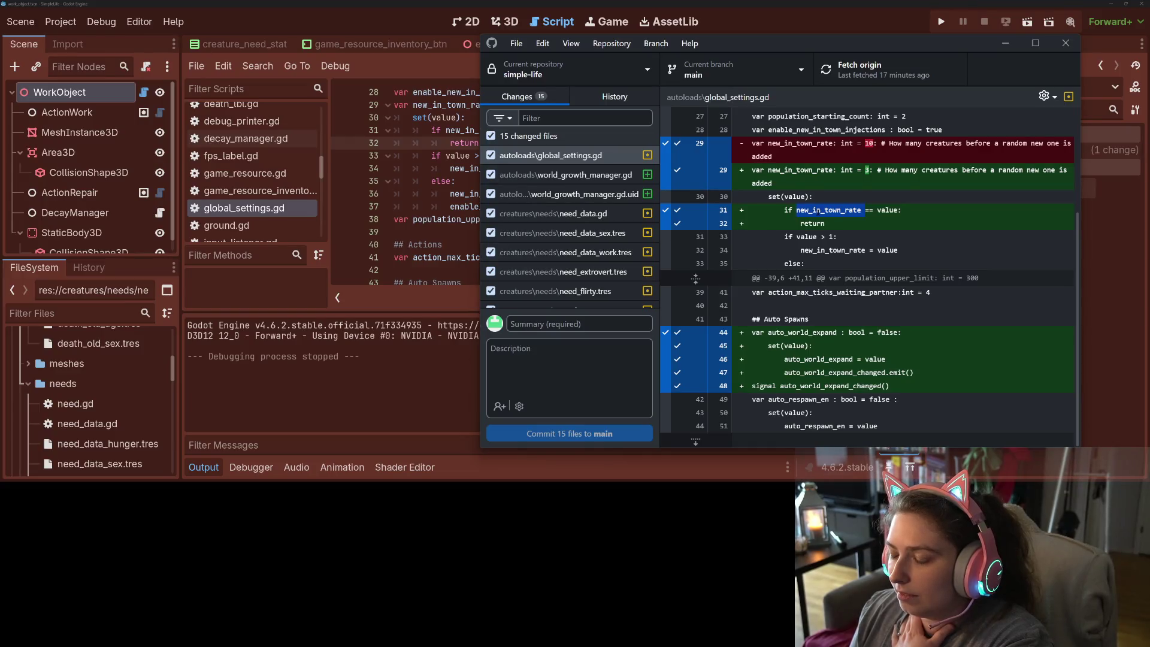
left_click(451, 232)
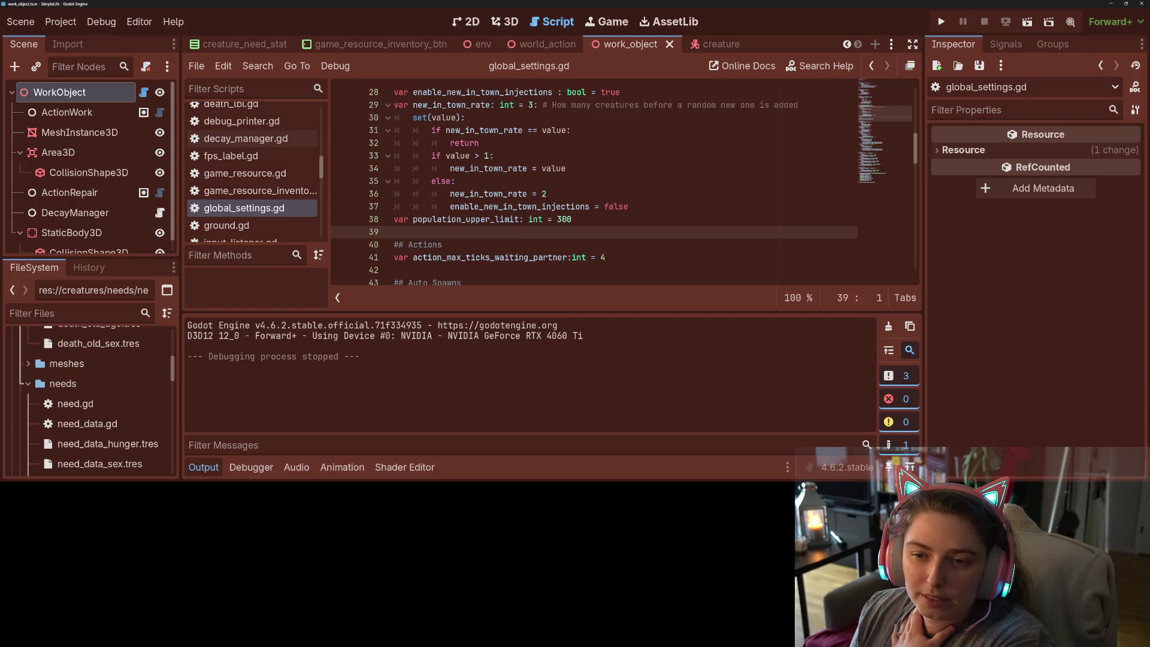
Step: Delete the early-return check on lines 31–32 and go back to GitHub Desktop
mouse_move(503, 145)
left_mouse_down()
mouse_move(414, 144)
mouse_move(348, 127)
left_mouse_up()
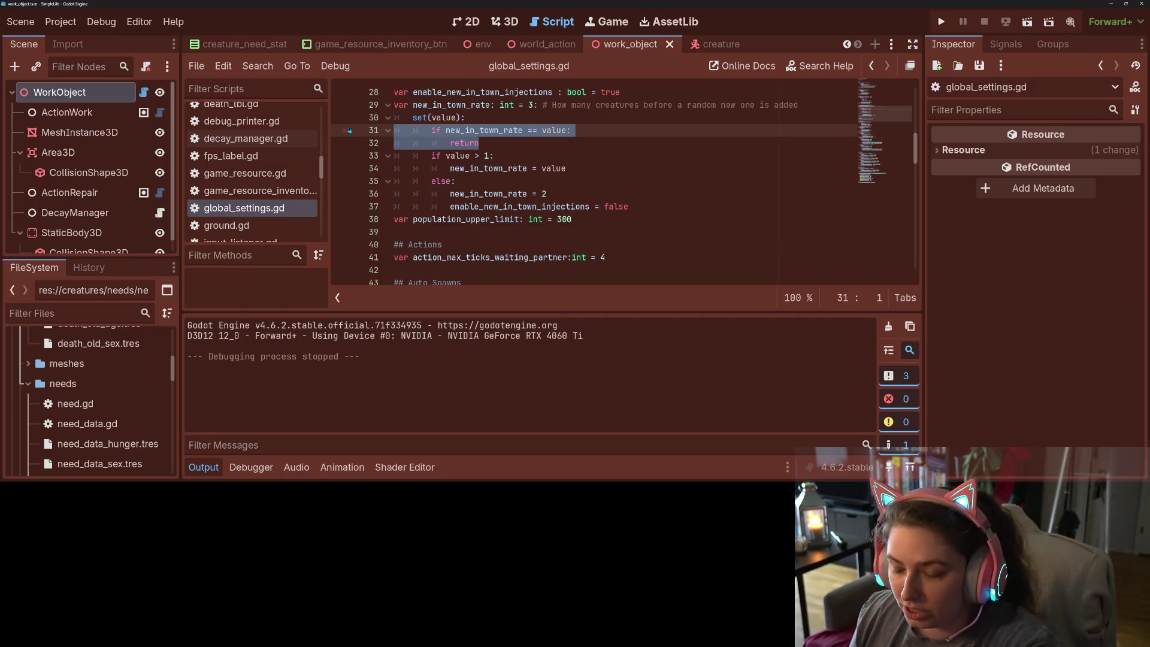
key("BackSpace")
key("BackSpace")
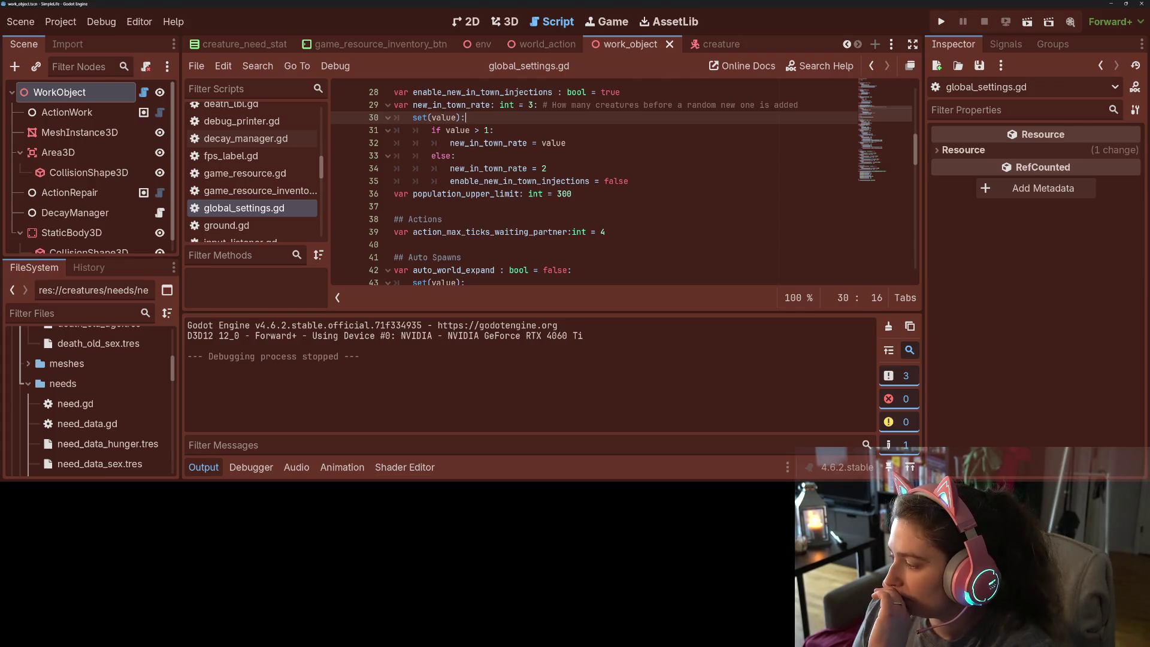
key("alt+Tab")
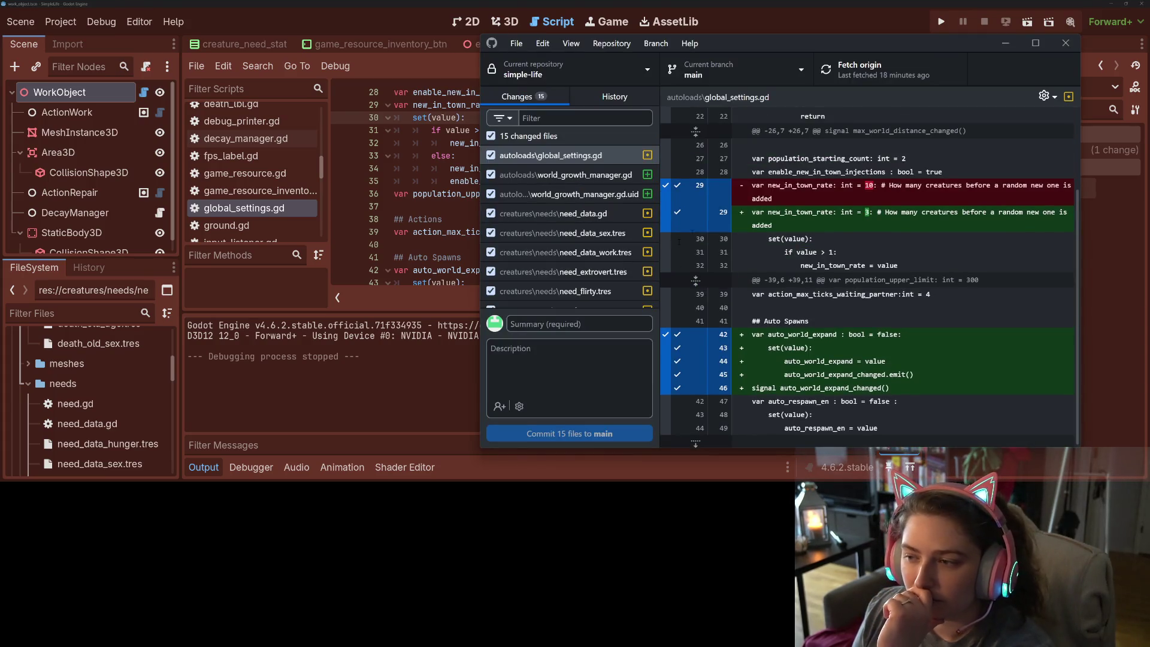
Step: Review the diffs of world_growth_manager.gd, need_data.gd, project.godot and creatures.gd
scroll(799, 315, "down", 1)
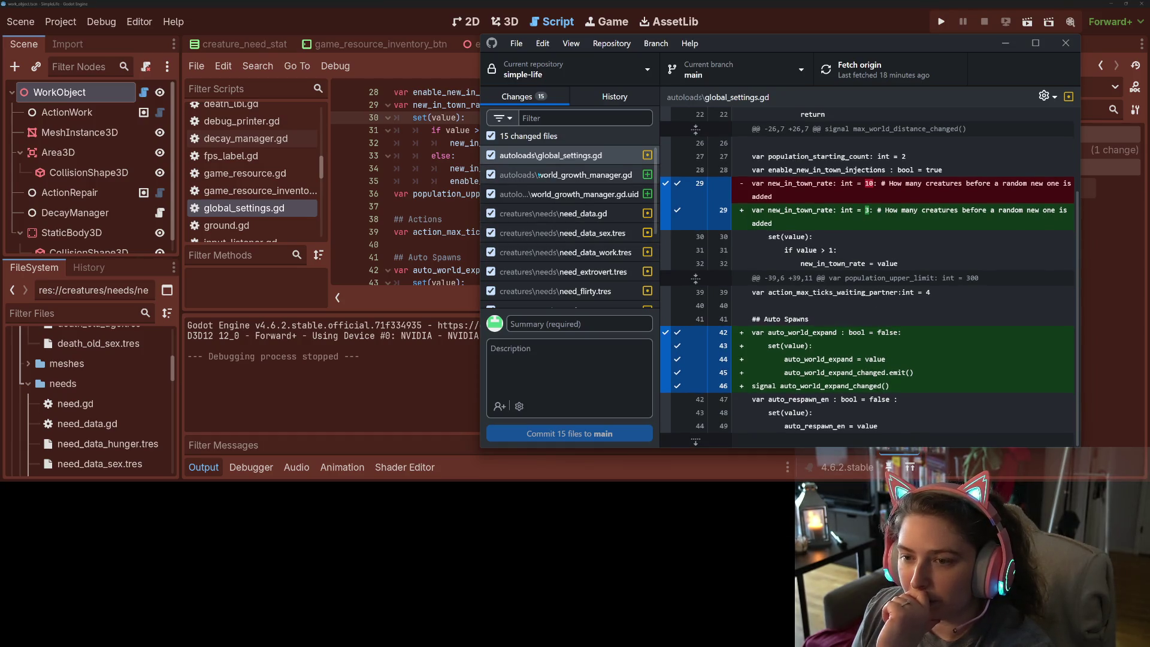
left_click(547, 176)
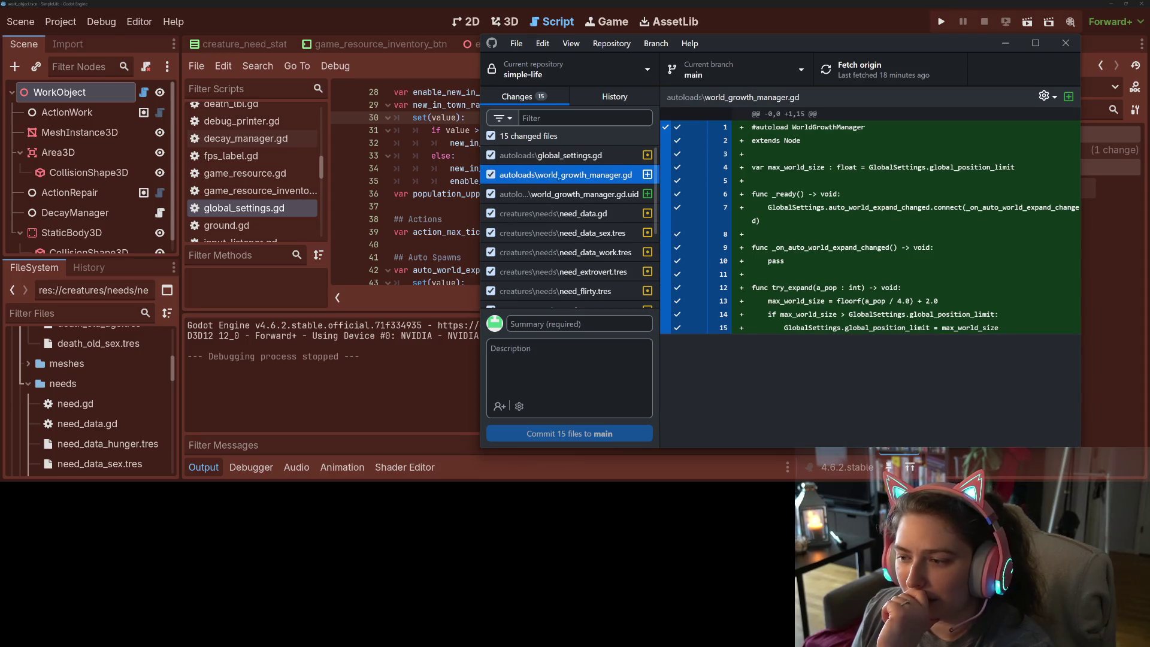
double_click(887, 327)
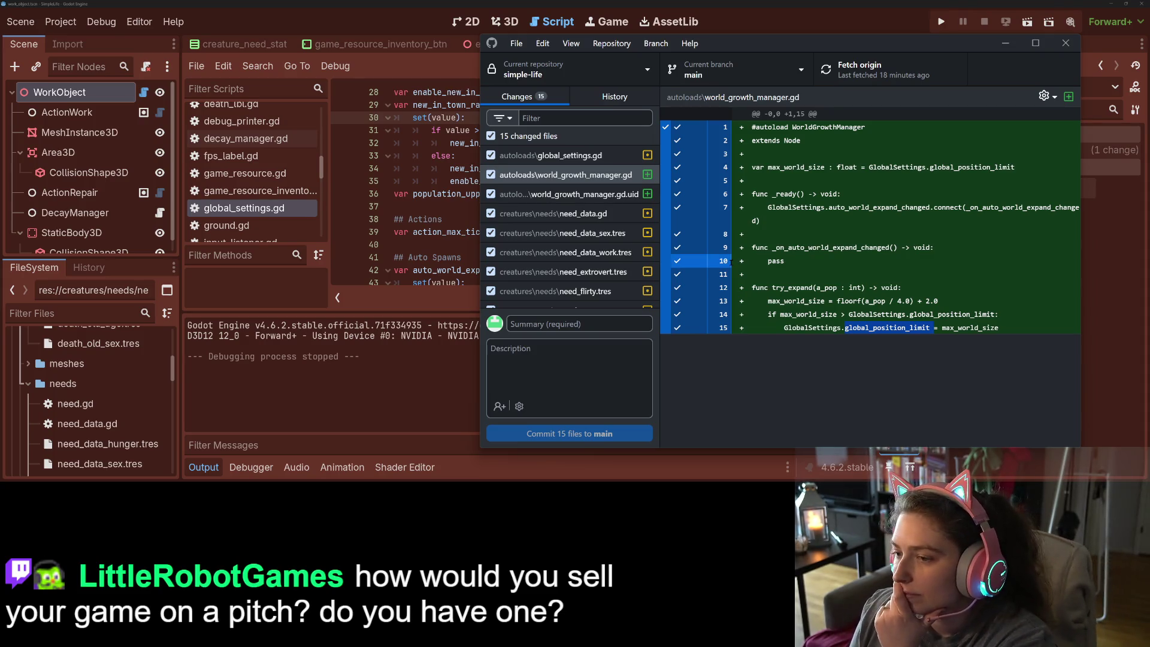
left_click(600, 212)
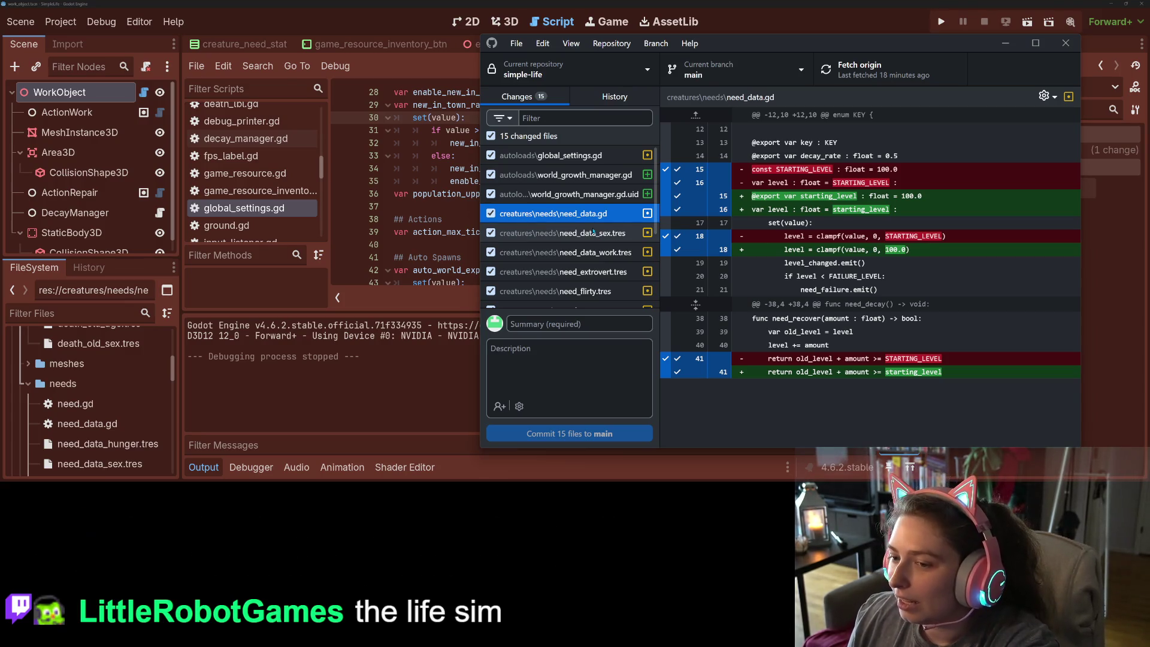
scroll(575, 261, "down", 3)
left_click(578, 240)
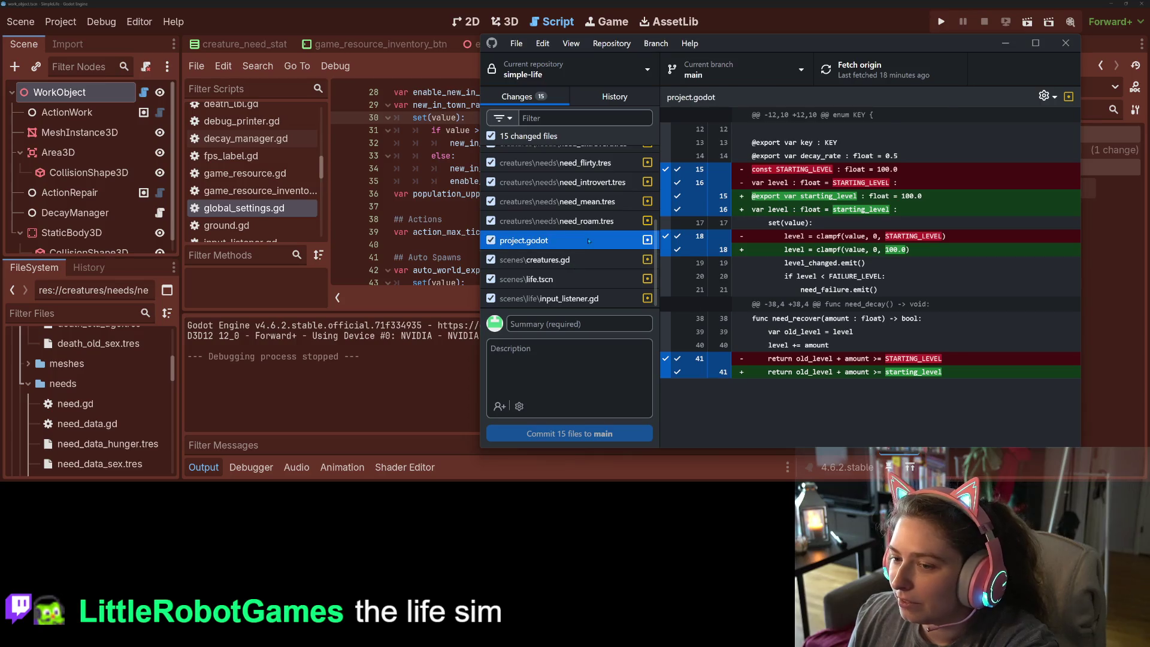
left_click(589, 257)
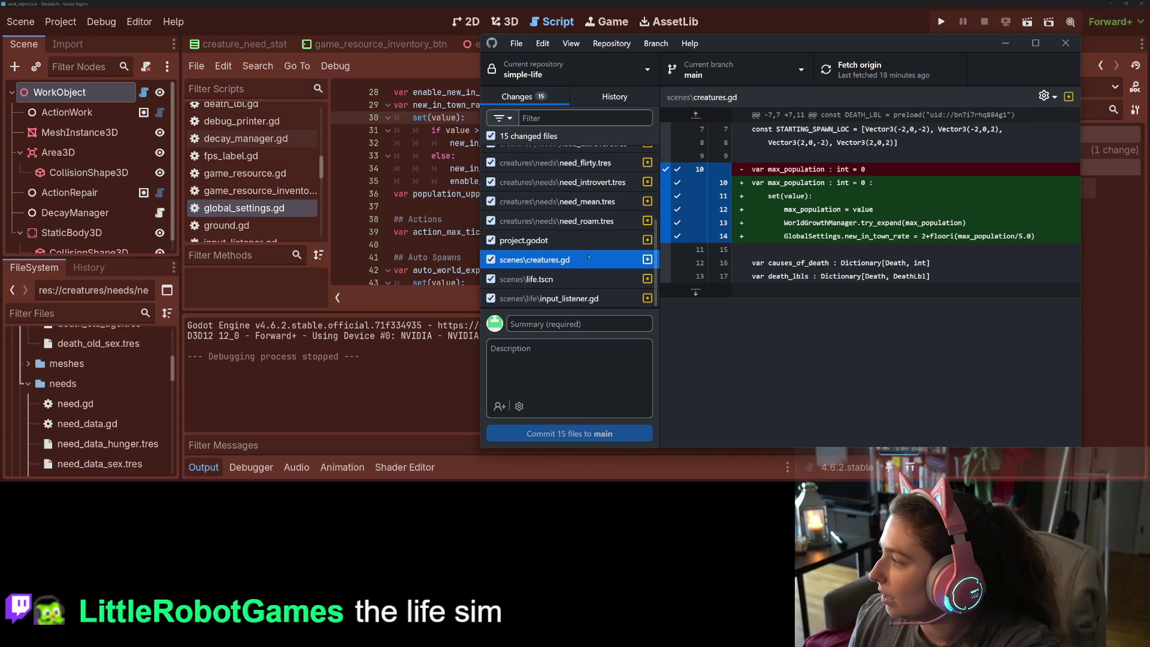
scroll(575, 240, "up", 5)
Step: Exclude all 15 files, then include need_data.gd and need_data_sex, work, extrovert, flirty, introvert, mean .tres
left_click(490, 136)
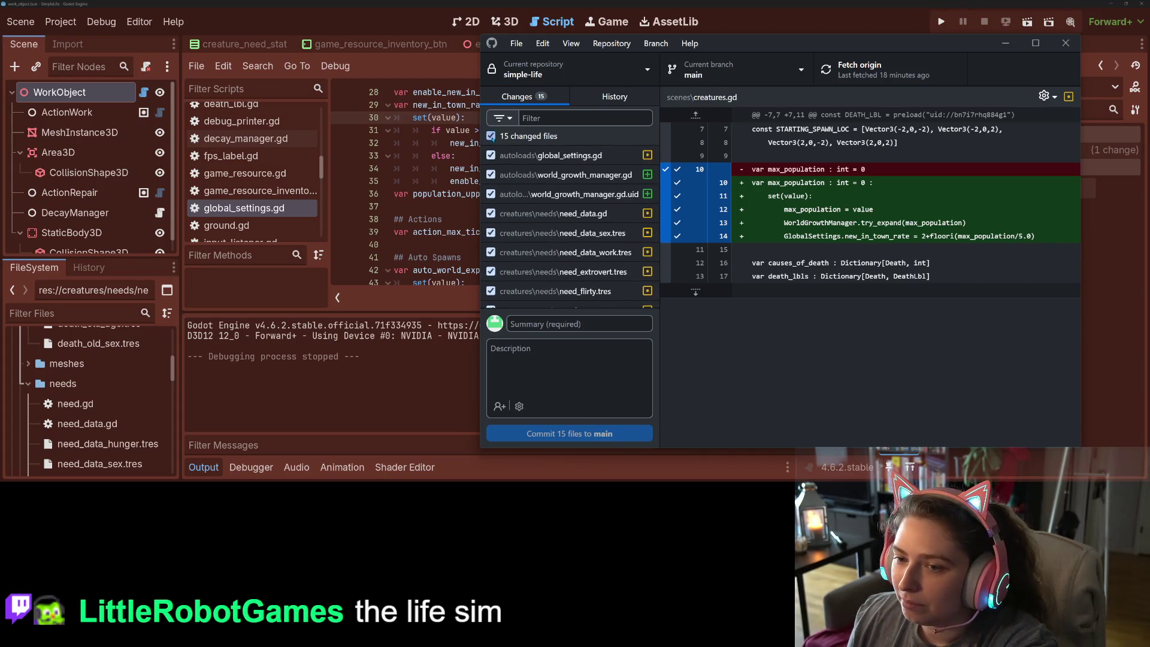
left_click(514, 213)
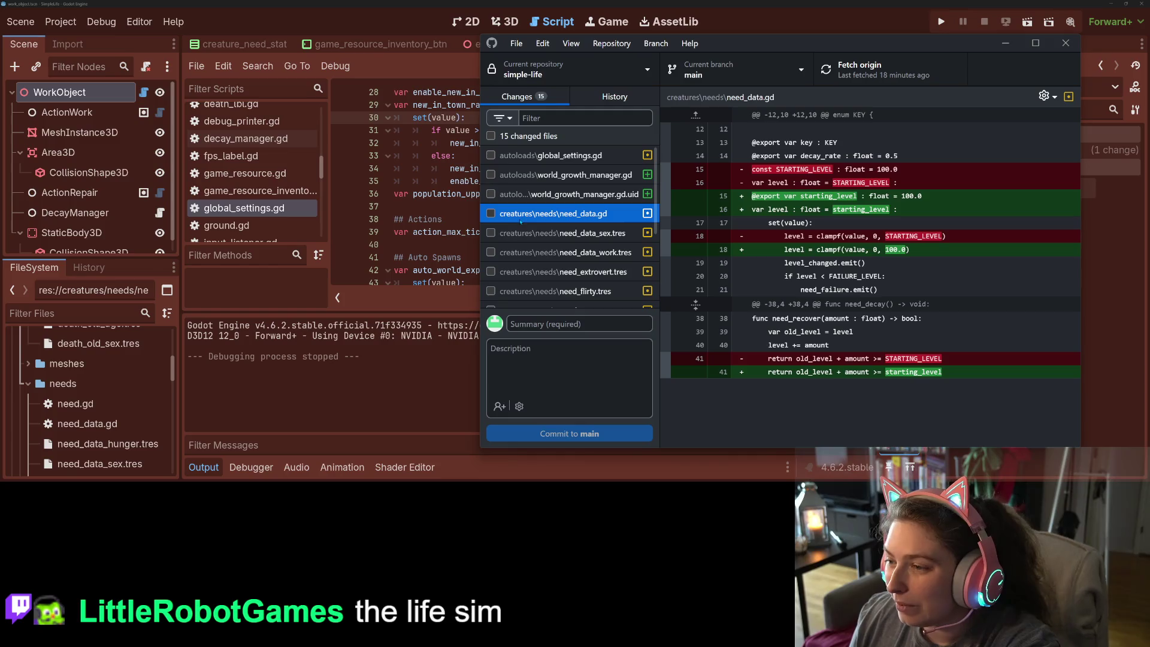
left_click(491, 213)
left_click(491, 232)
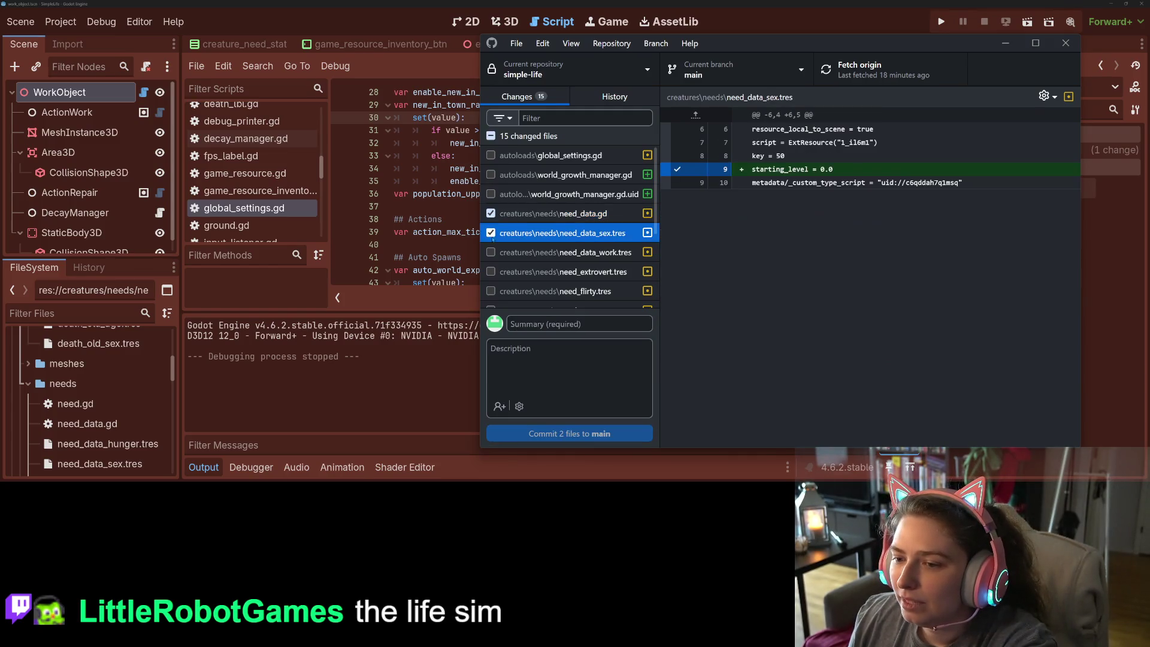
scroll(491, 233, "down", 1)
left_click(491, 219)
left_click(491, 238)
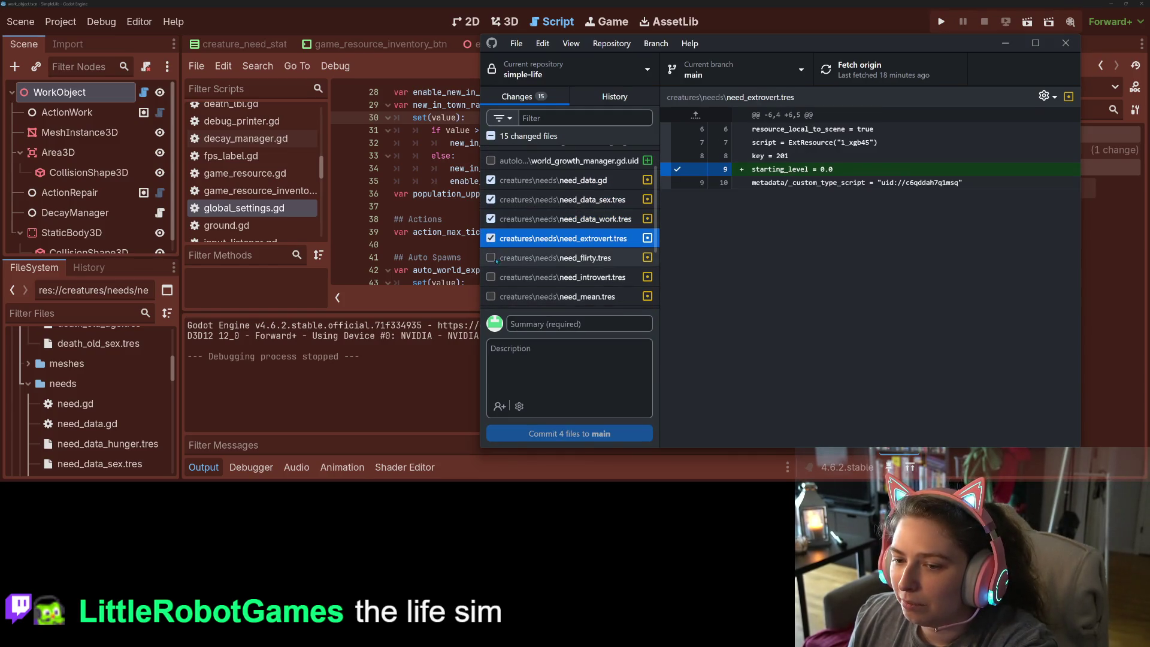
left_click(491, 258)
left_click(491, 277)
left_click(491, 296)
Step: Check the need_roam.tres diff and include it, making 8 files for the commit
scroll(497, 270, "down", 2)
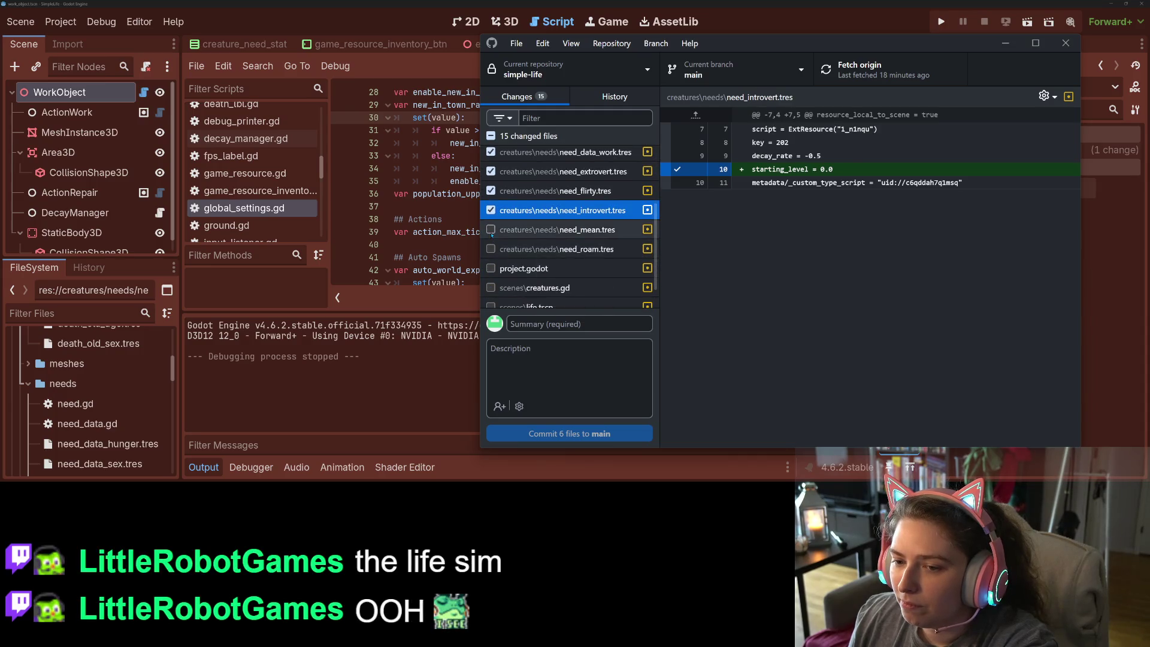
left_click(518, 249)
left_click(491, 249)
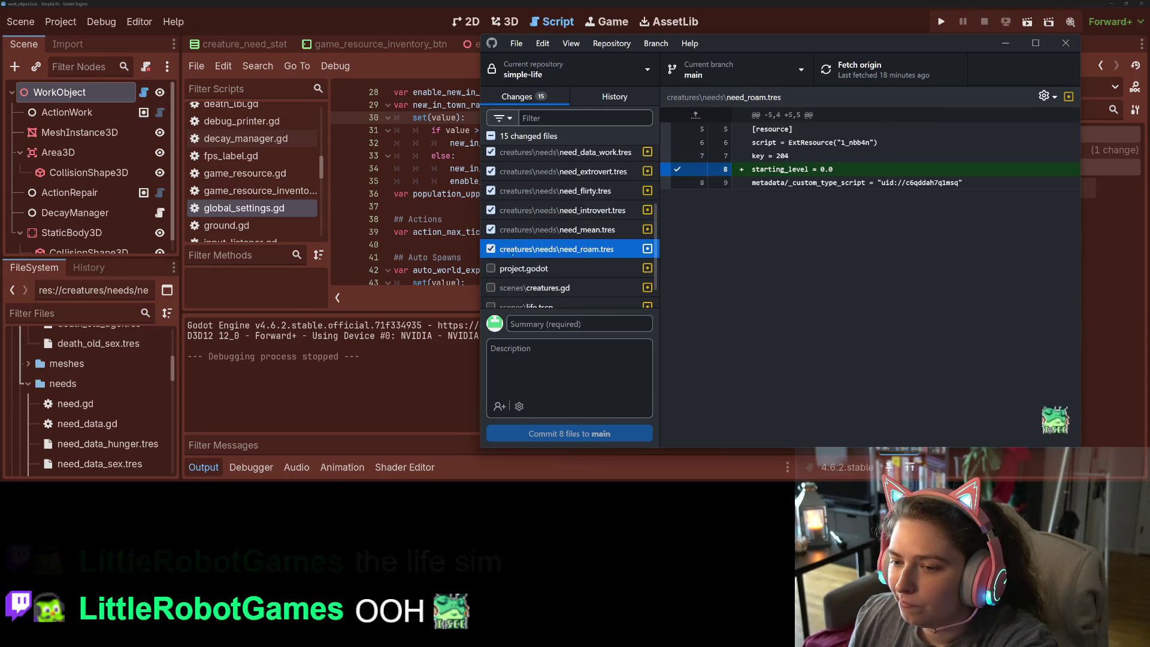
scroll(575, 263, "down", 1)
scroll(612, 279, "up", 3)
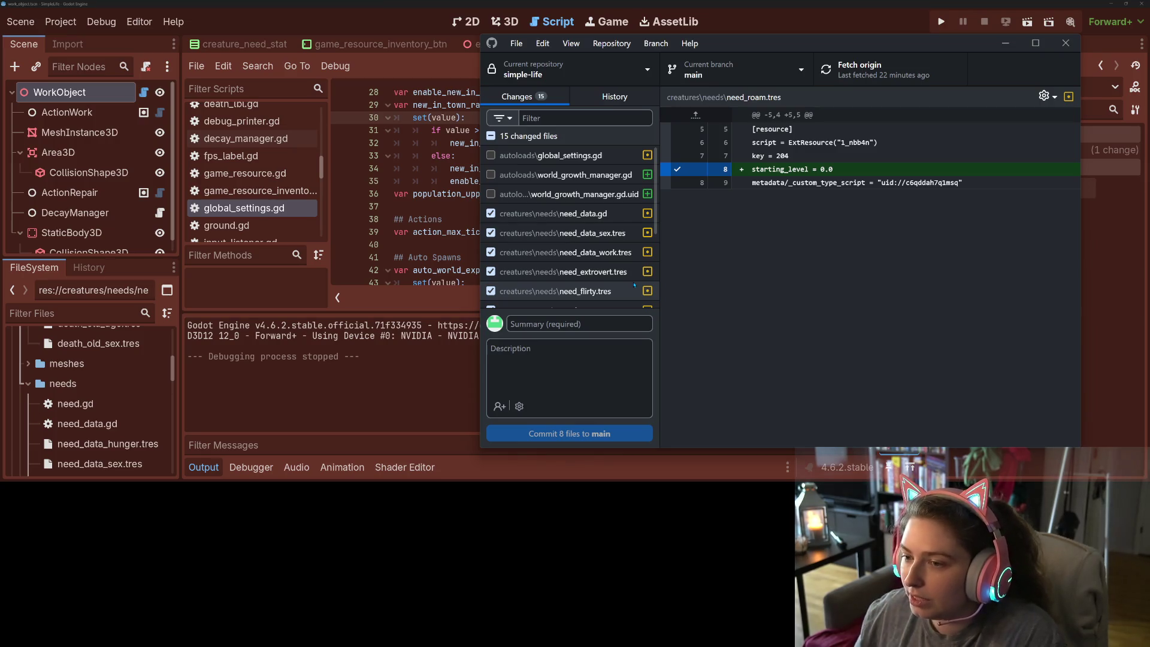
Step: Compare the need_data.gd and need_data_sex.tres diffs
scroll(631, 272, "down", 1)
scroll(629, 260, "down", 4)
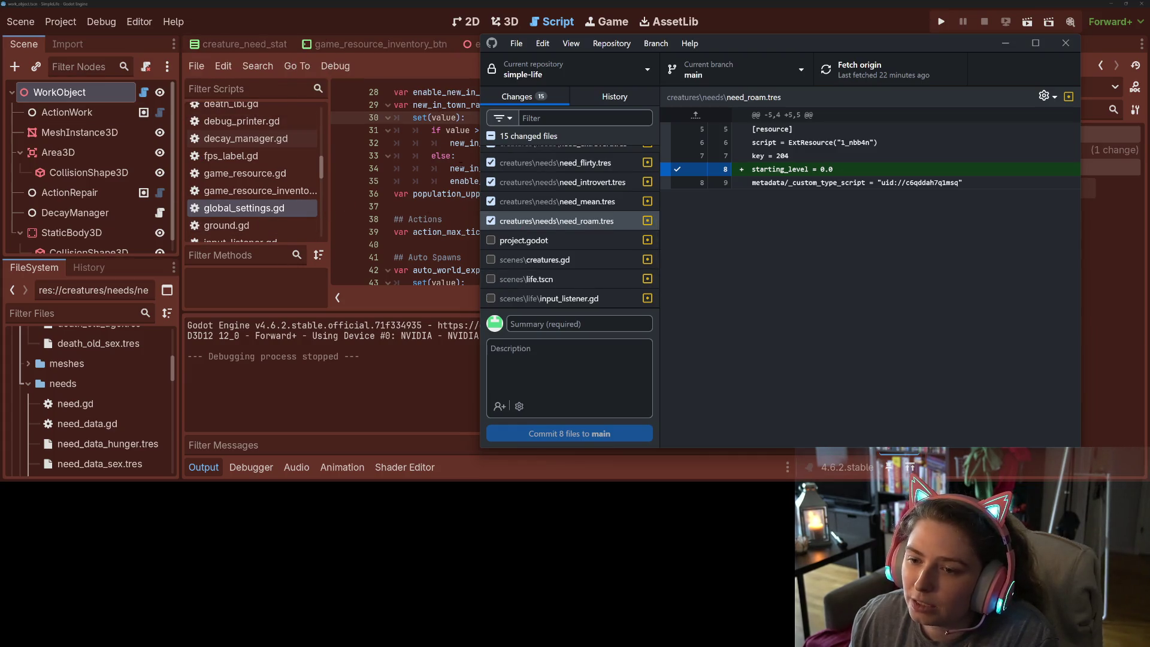
scroll(572, 240, "up", 5)
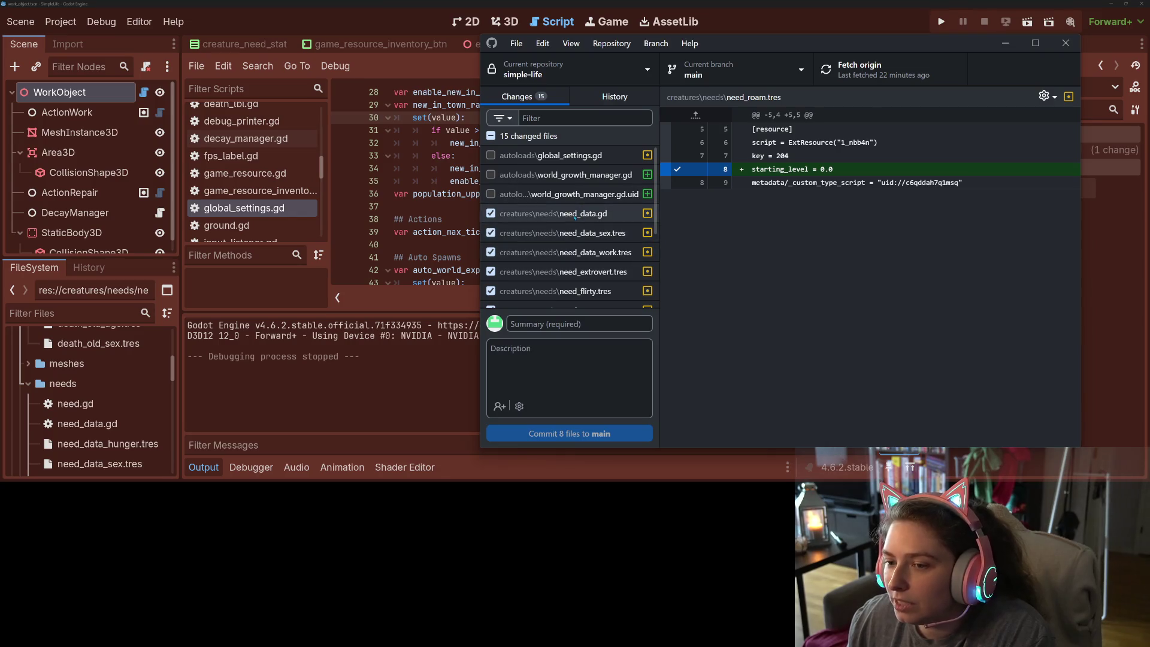
left_click(578, 215)
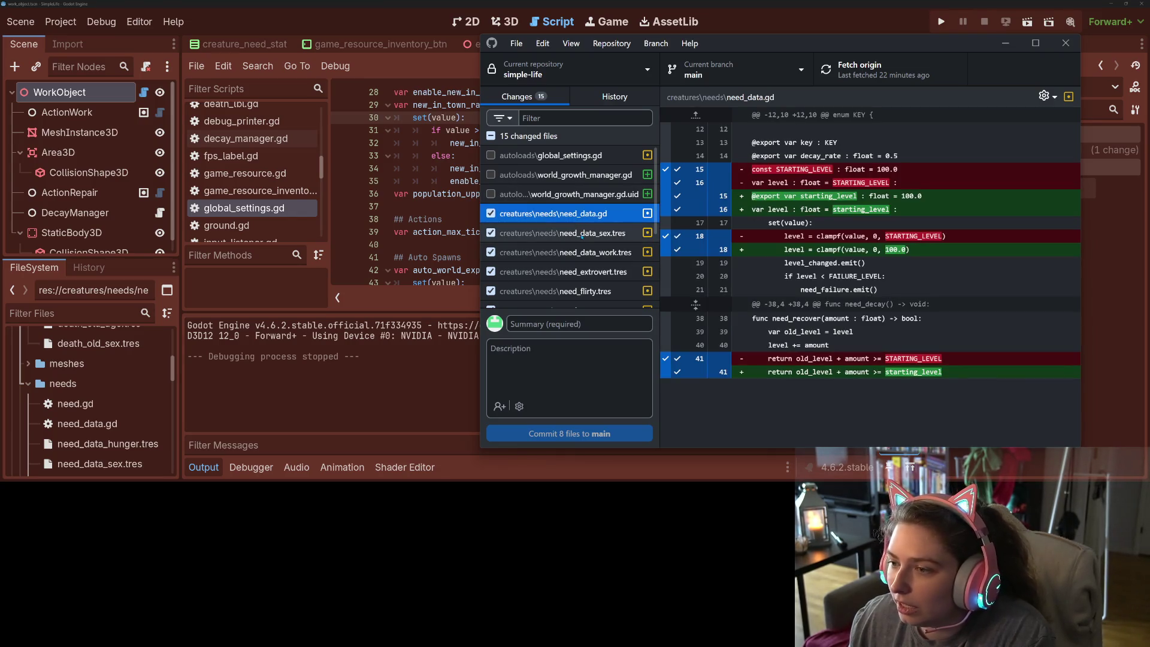
left_click(582, 236)
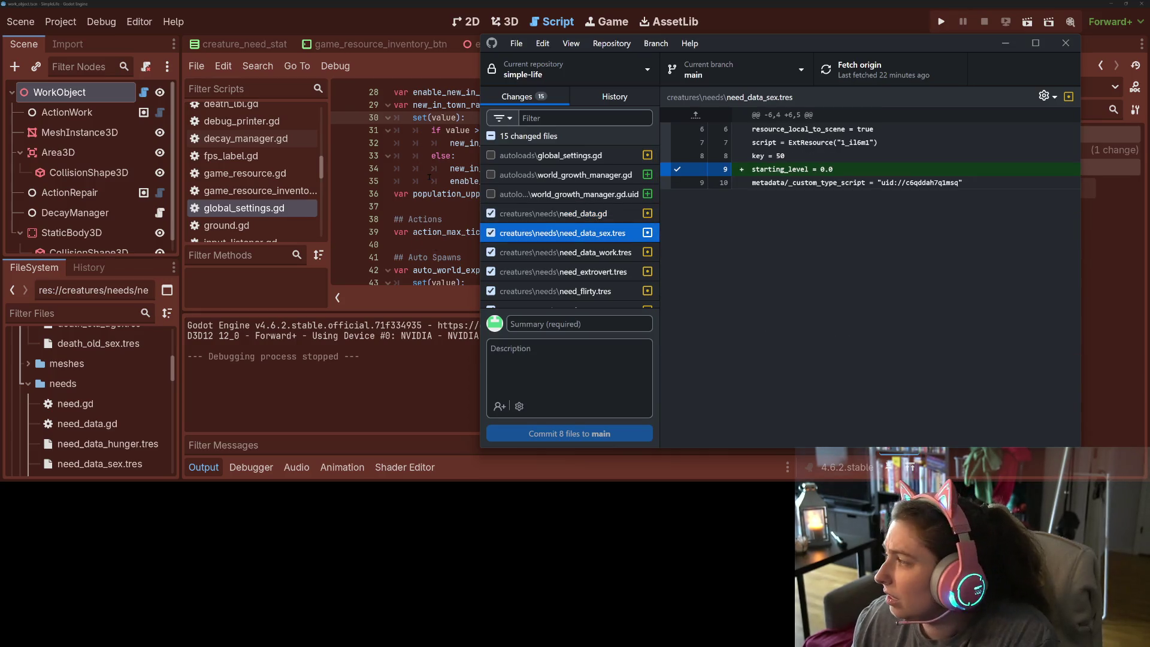
left_click(563, 213)
left_click(570, 234)
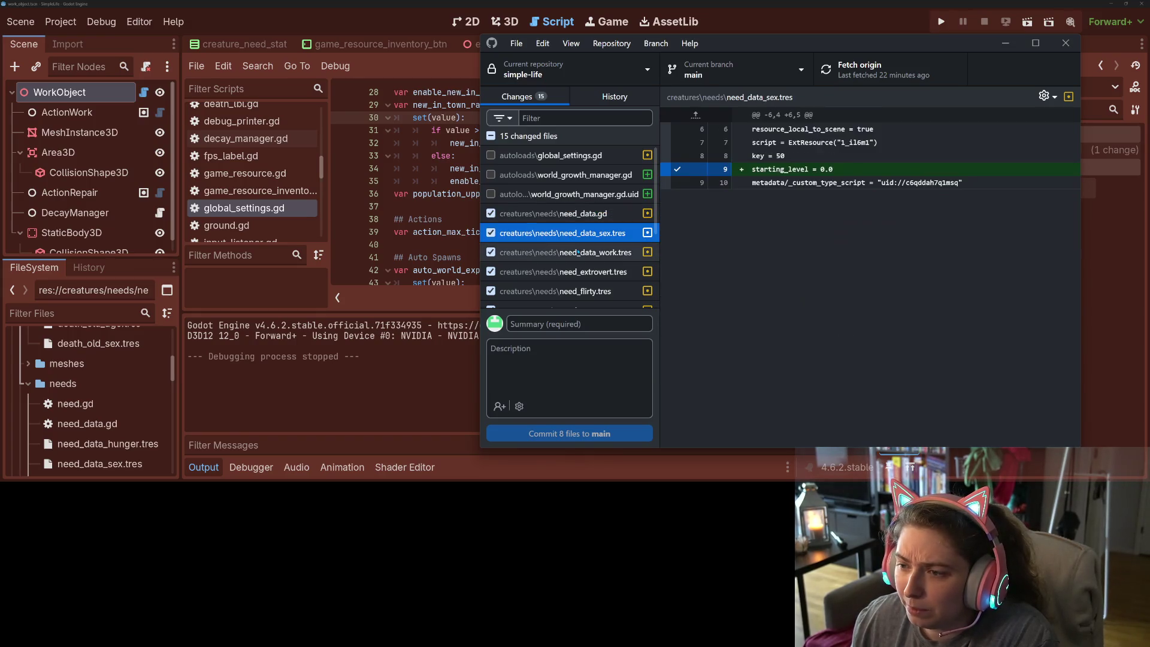
Step: Review the diffs of need_data_work, need_extrovert, need_flirty, need_introvert, need_mean and need_roam .tres
left_click(571, 253)
left_click(569, 268)
scroll(569, 264, "down", 3)
left_click(570, 191)
left_click(572, 211)
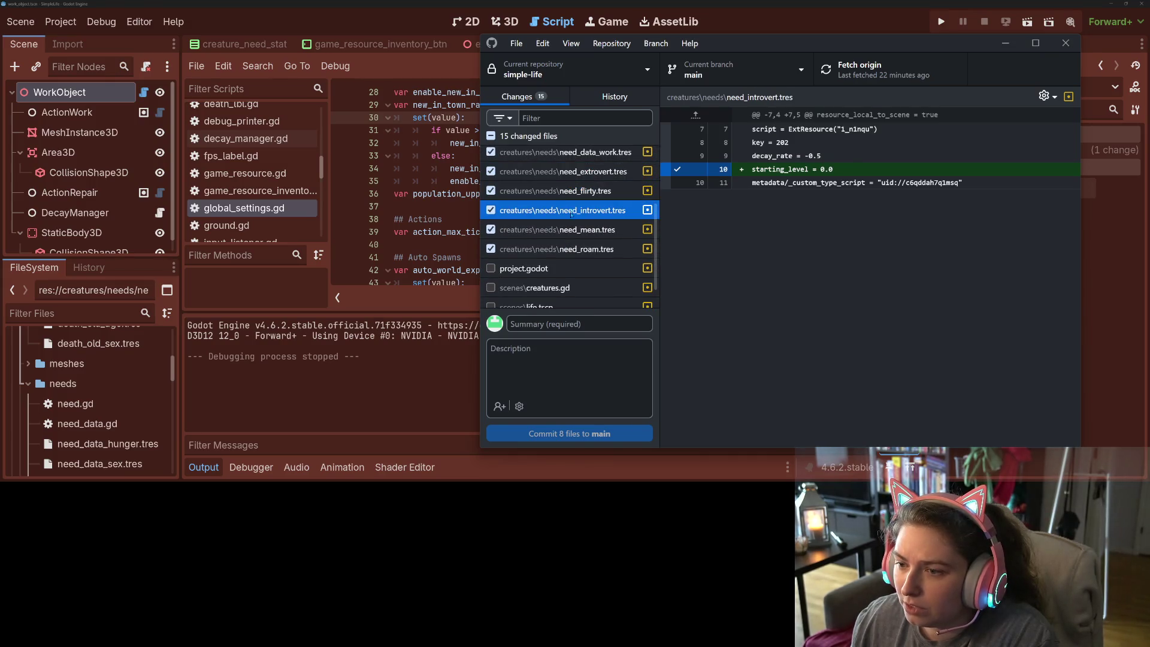
left_click(572, 230)
left_click(575, 249)
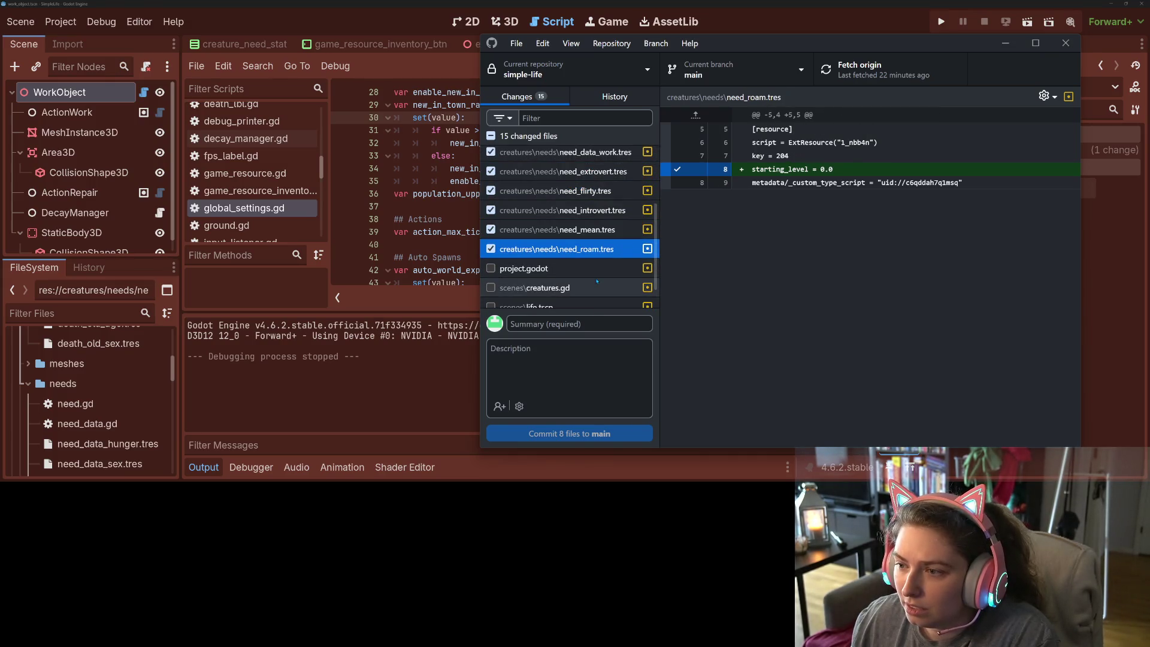
Step: Review project.godot, creatures.gd, life.tscn and input_listener.gd diffs, then start a commit summary beginning 'sets need'
scroll(597, 281, "down", 1)
left_click(584, 241)
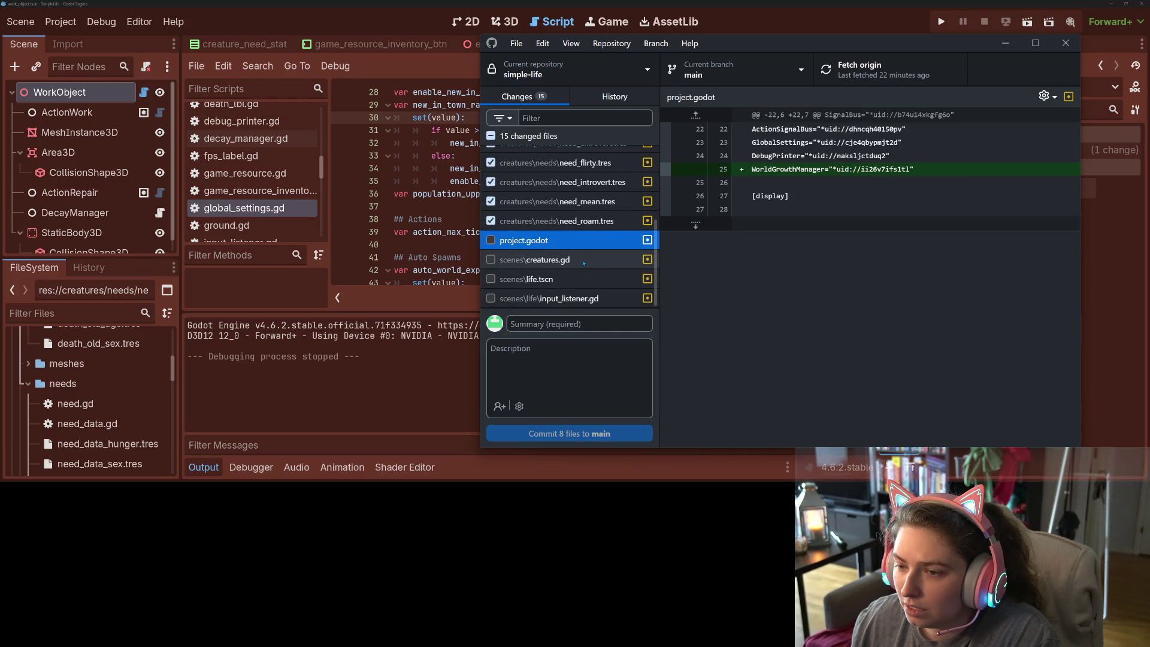
left_click(584, 264)
left_click(585, 278)
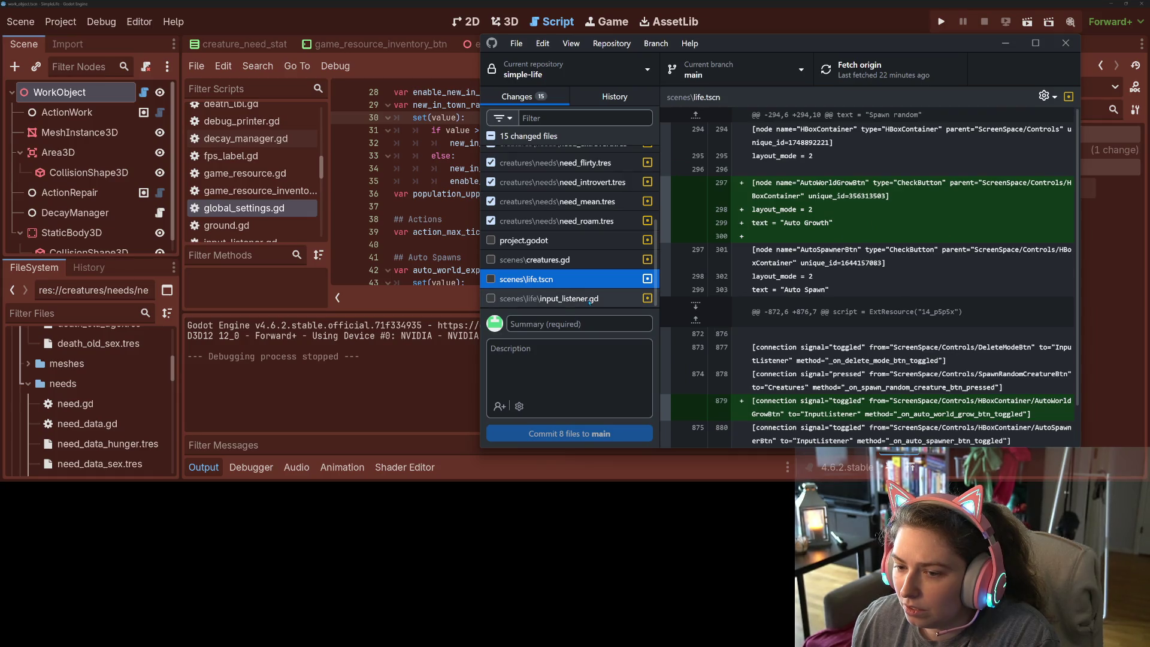
left_click(590, 299)
left_click(579, 324)
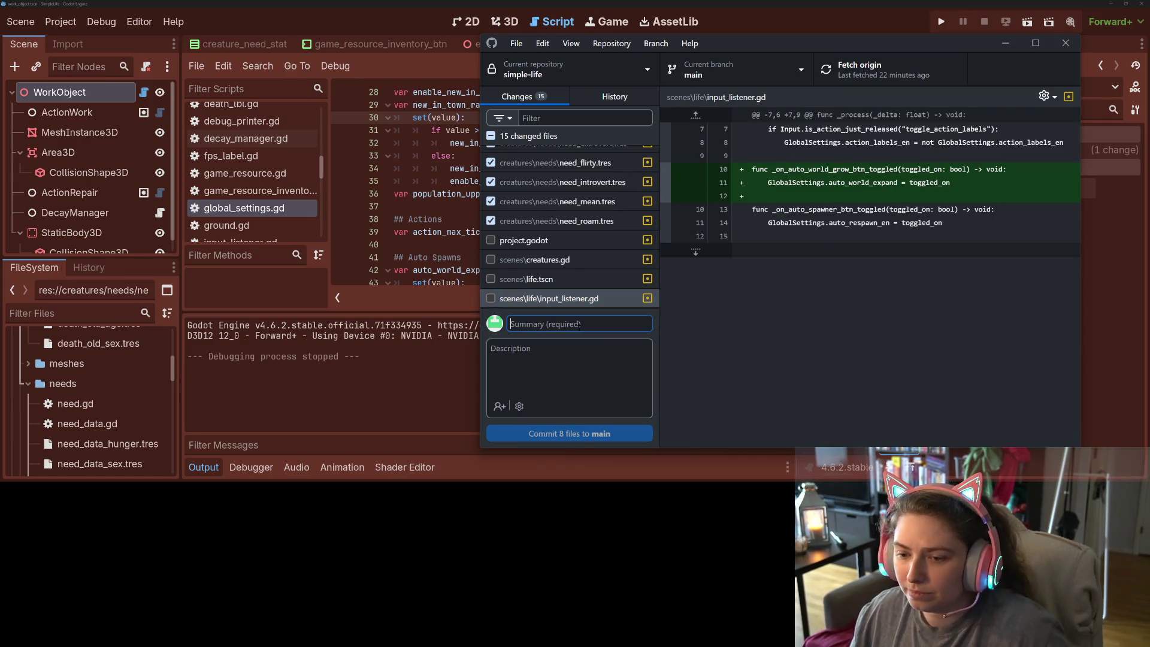
type("sets need")
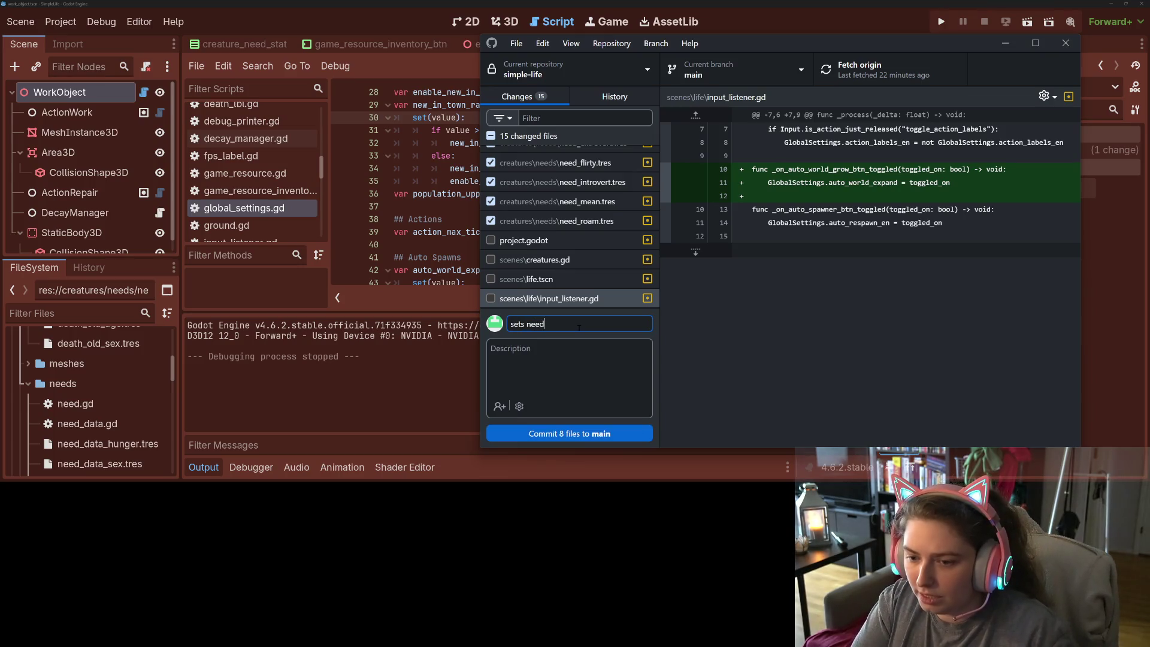
type("auto")
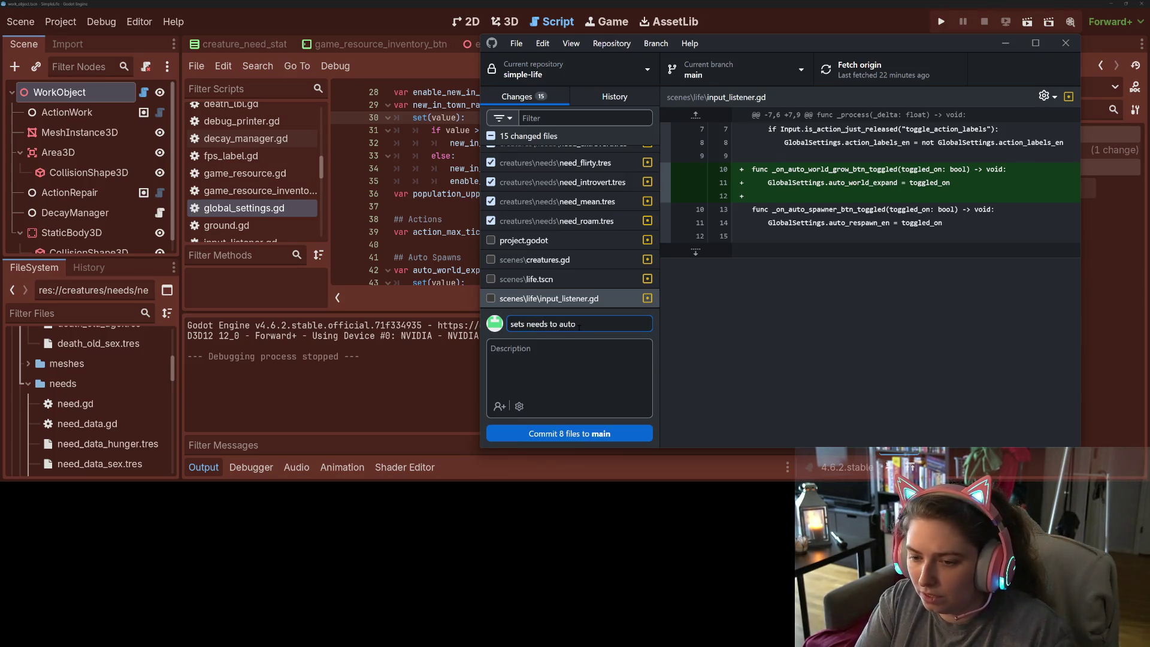
type("have ")
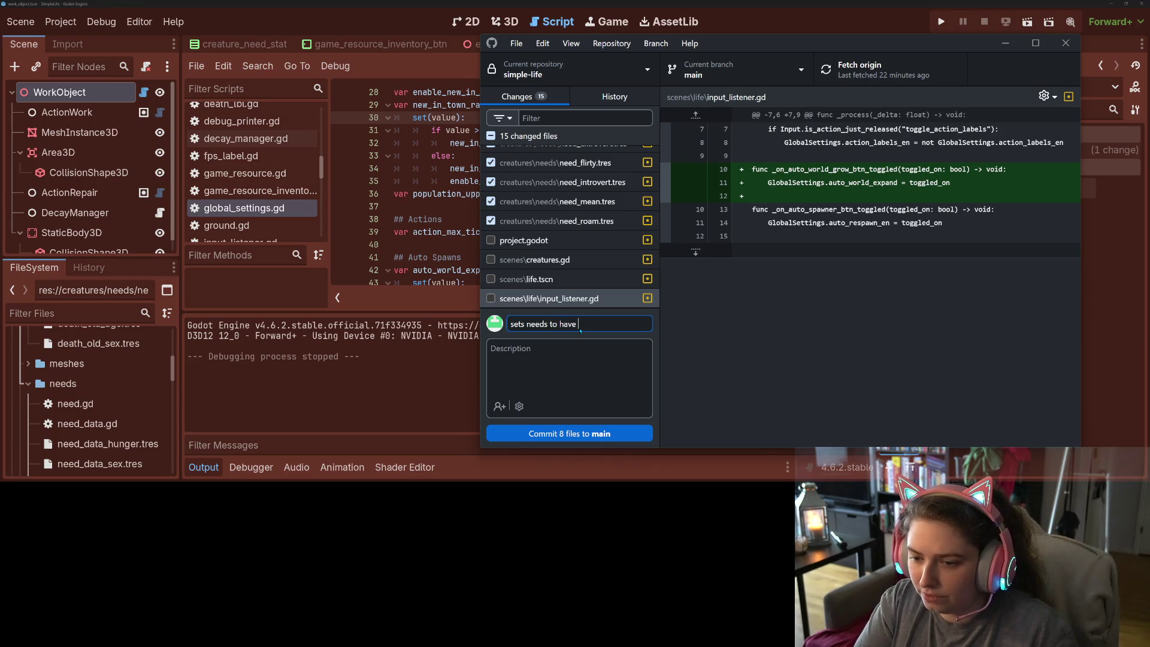
type("startin")
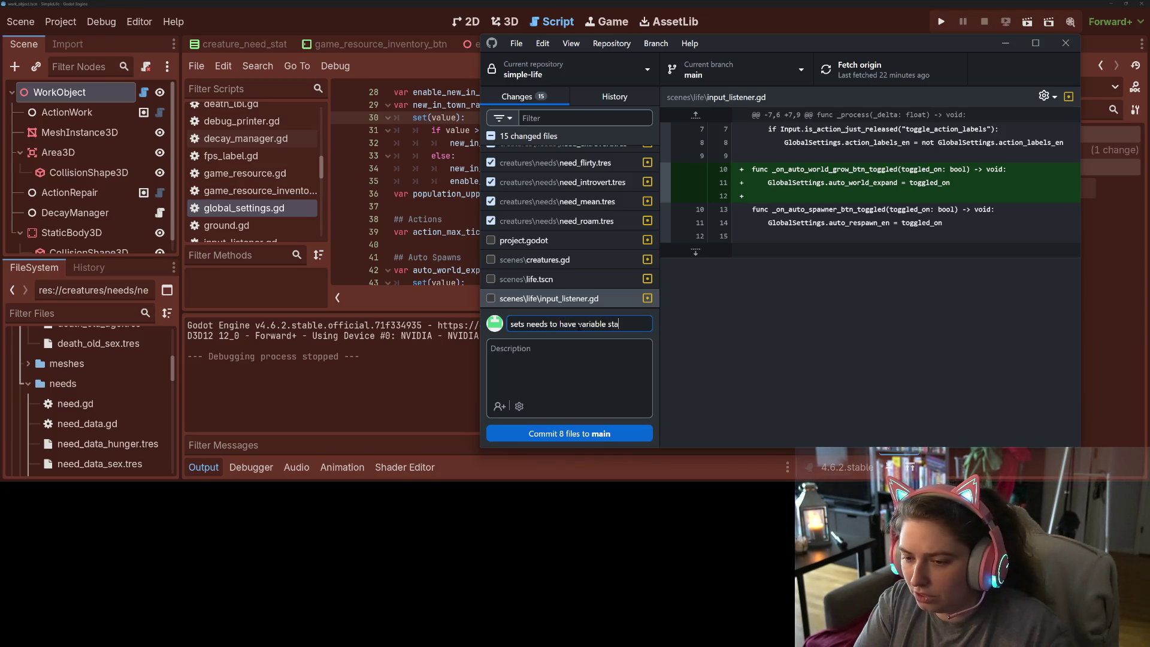
type("ues, starts s")
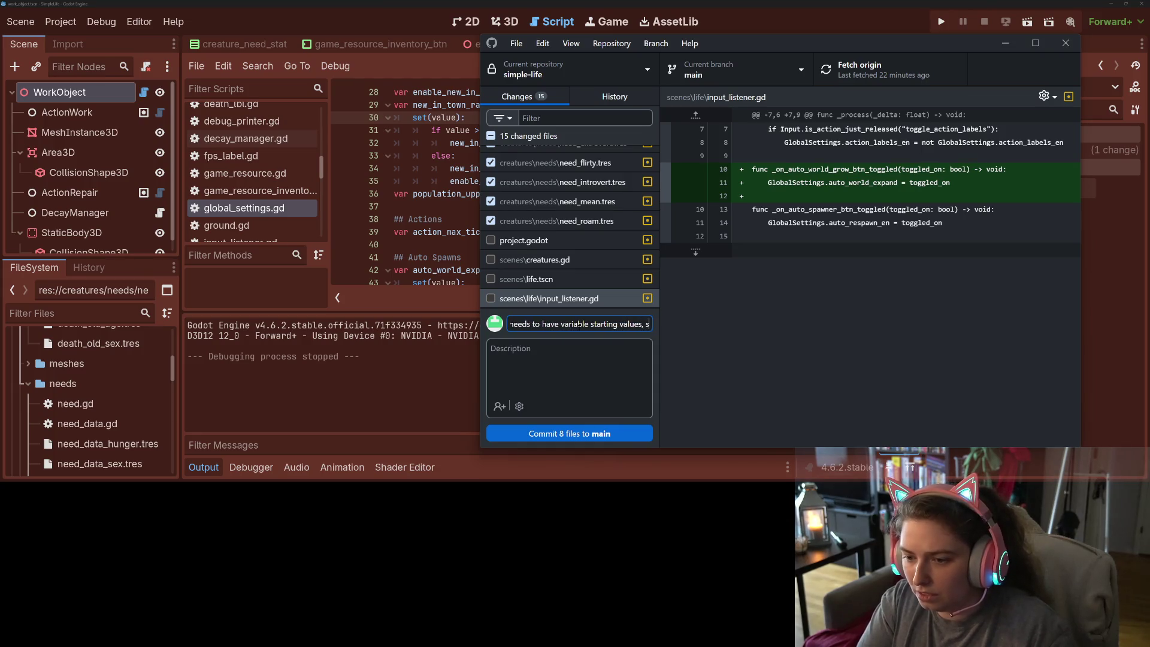
type("ex and")
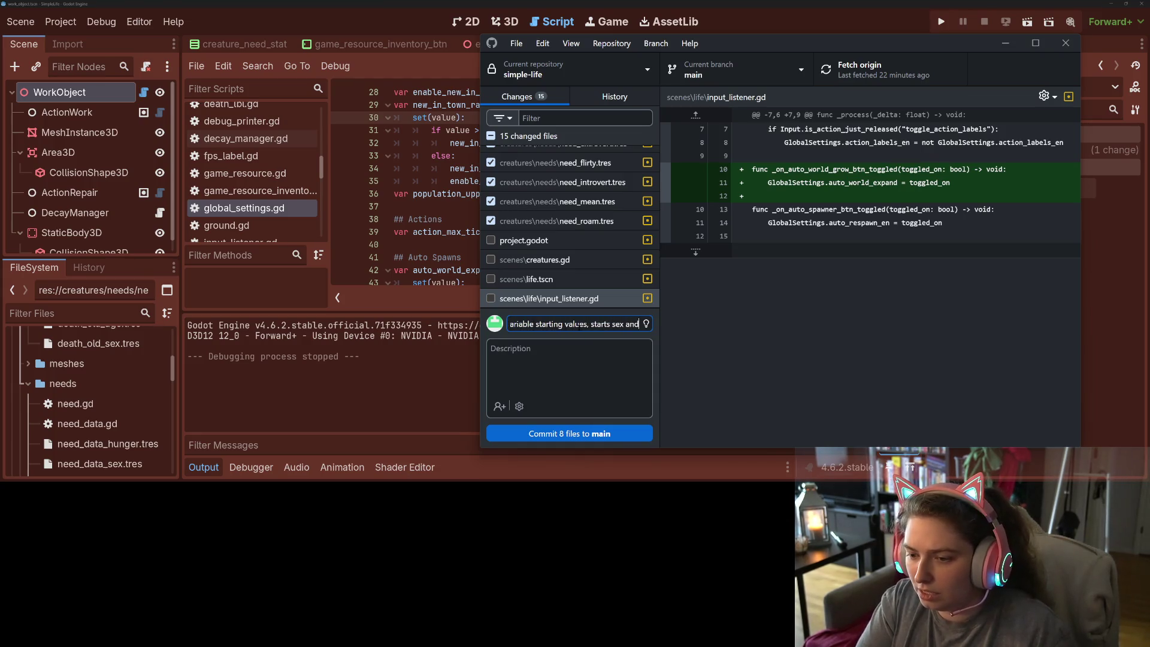
type(", work")
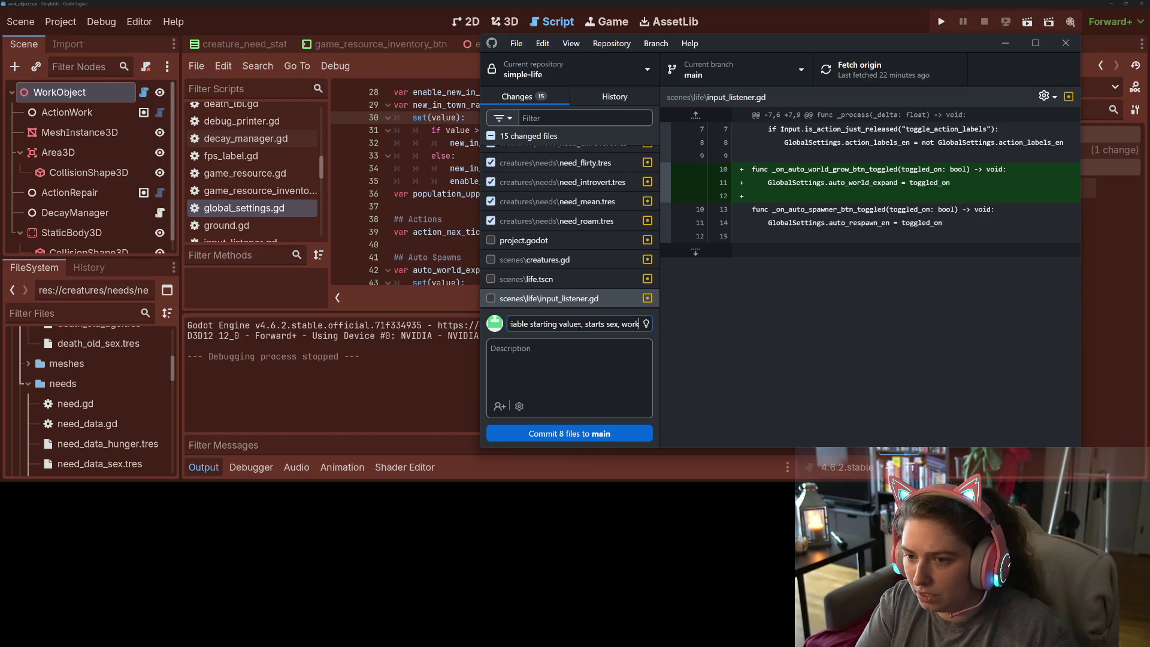
Step: Trim the trailing ', work' from the commit summary
key("BackSpace")
key("BackSpace")
key("BackSpace")
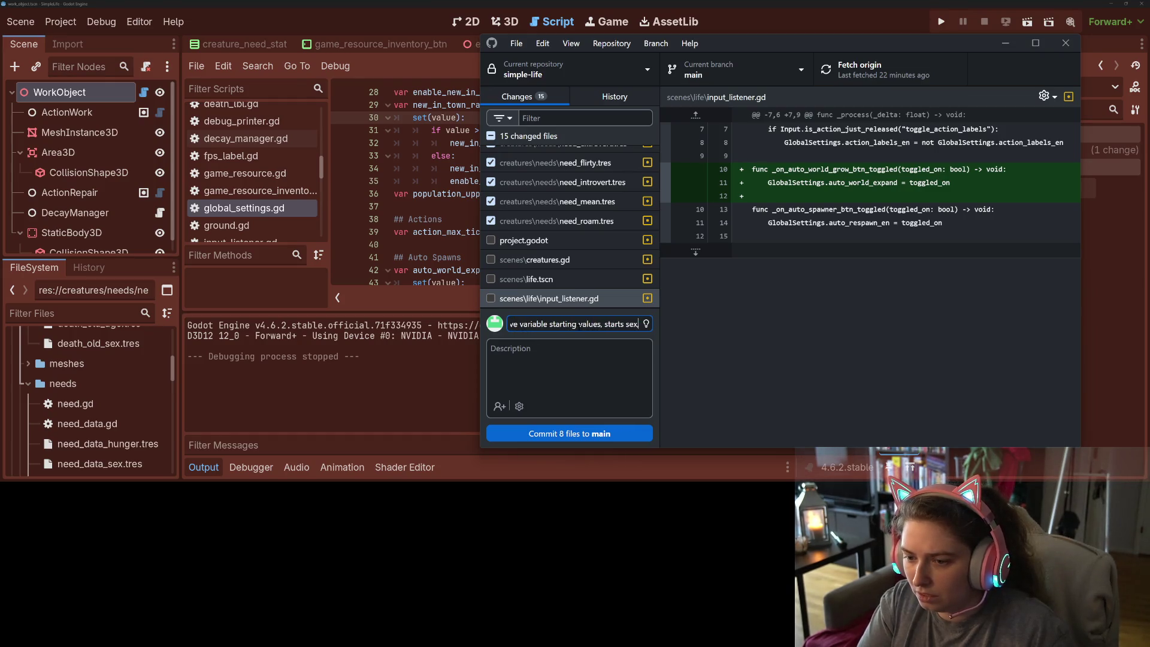
key("BackSpace")
scroll(569, 296, "up", 1)
scroll(568, 297, "down", 2)
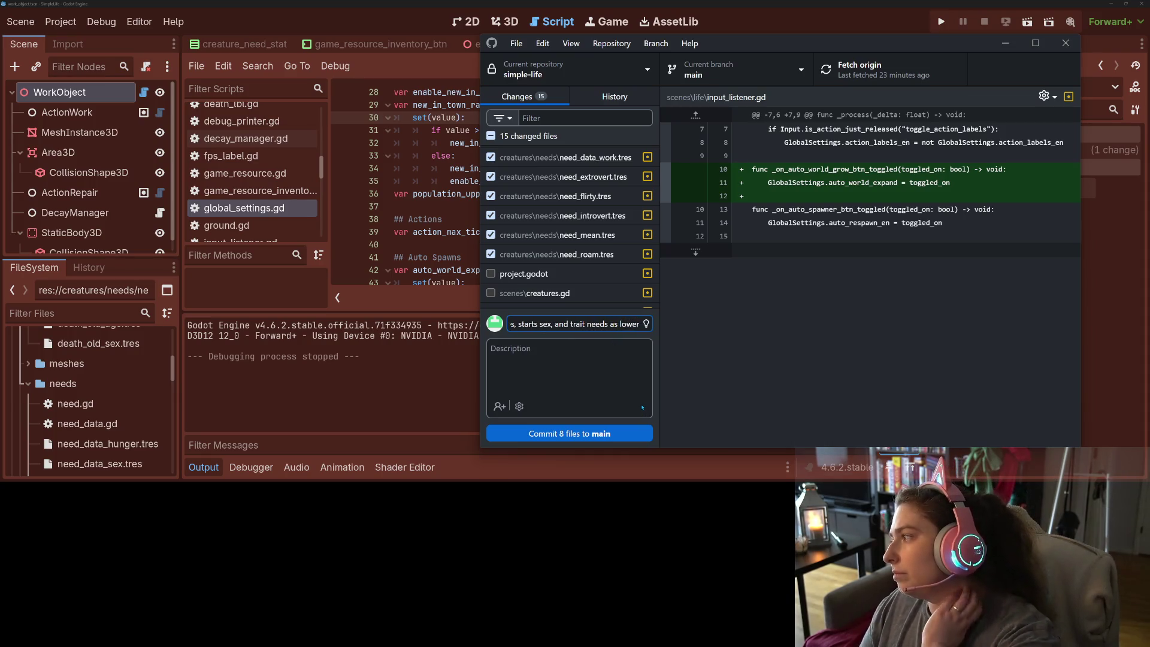
Step: Commit the 8 files to main, push to origin, and return to Godot
left_click(609, 436)
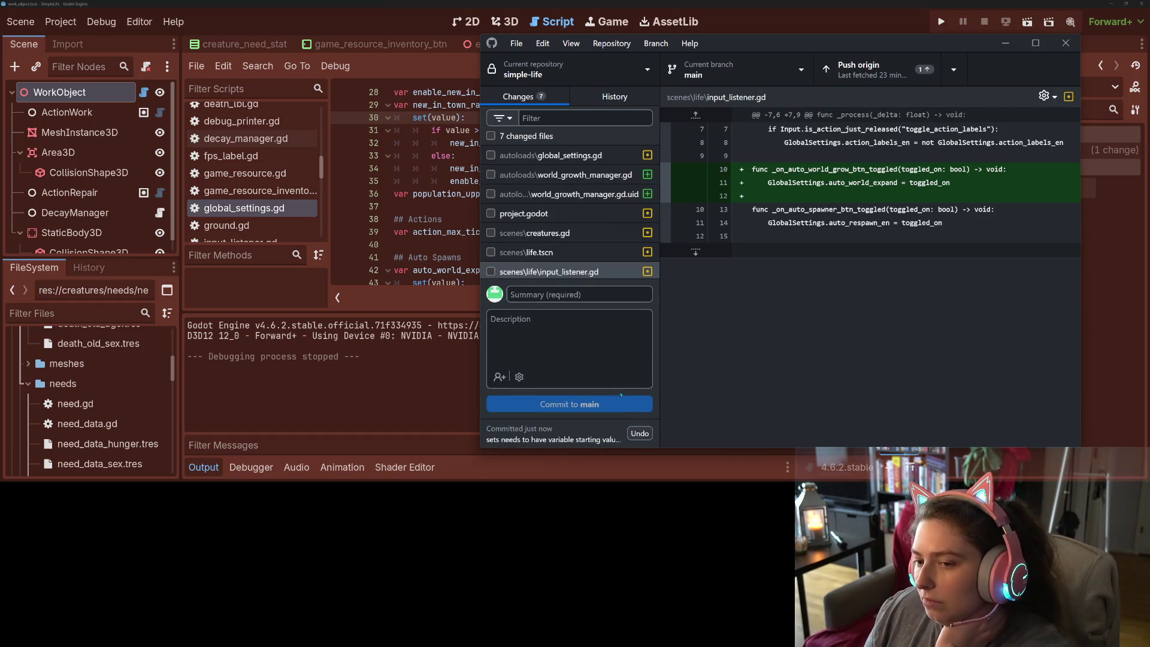
left_click(868, 69)
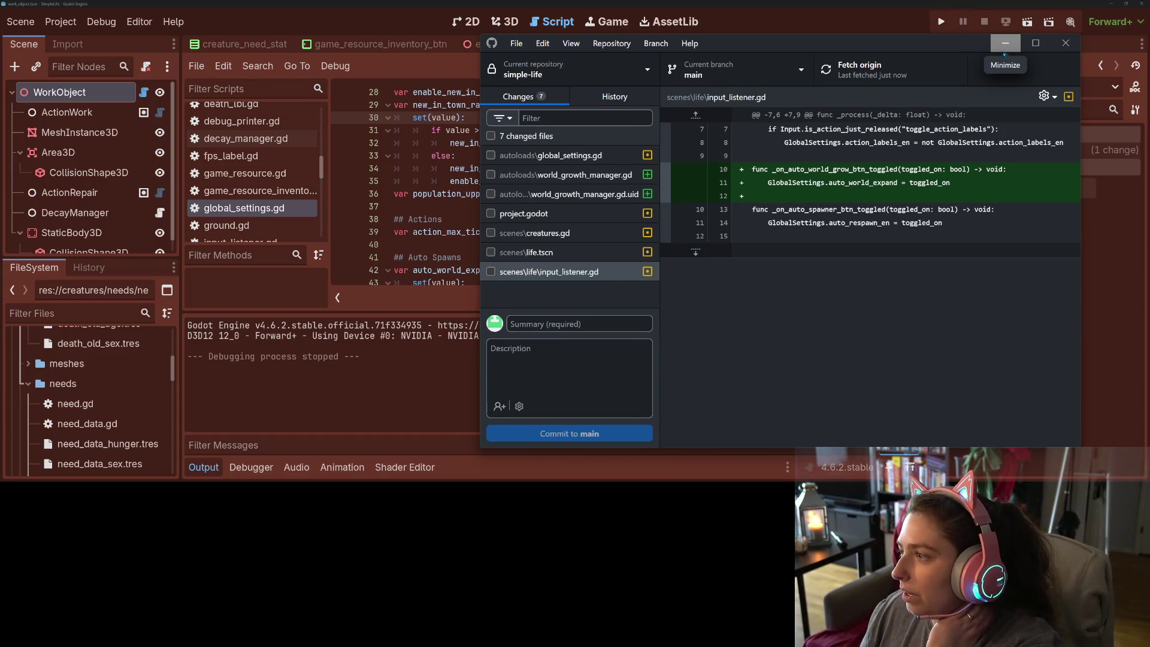
left_click(1004, 48)
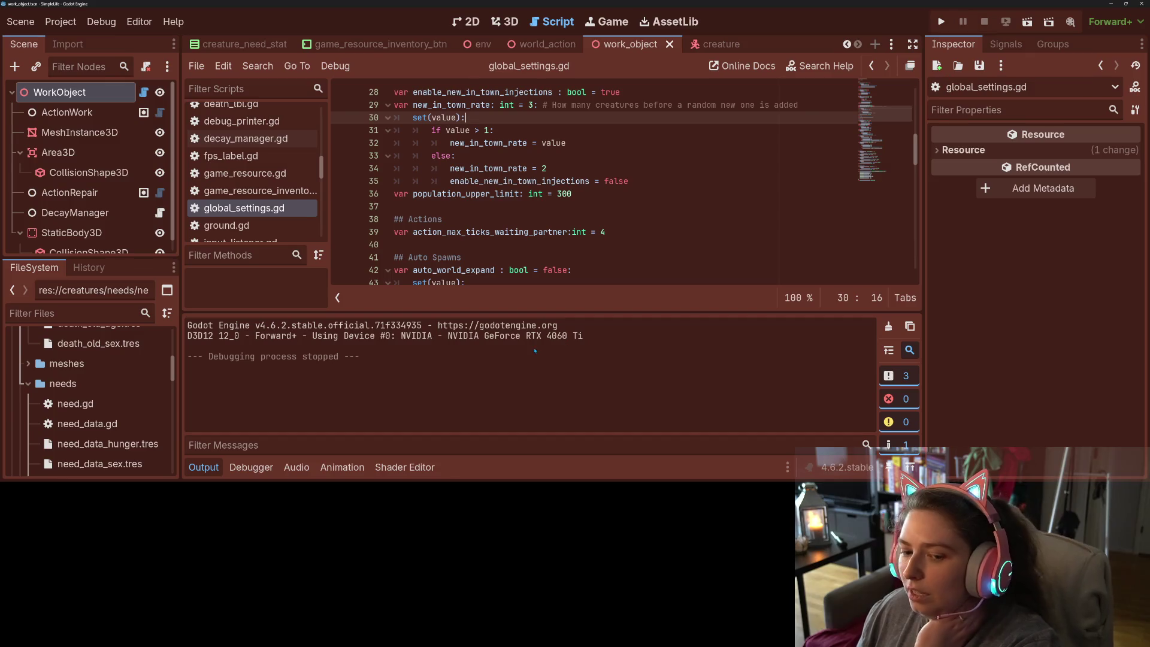
Step: Collapse the Output panel, set the cursor in the auto_world_expand setter at line 43, and run the project
left_click(197, 468)
left_click(557, 281)
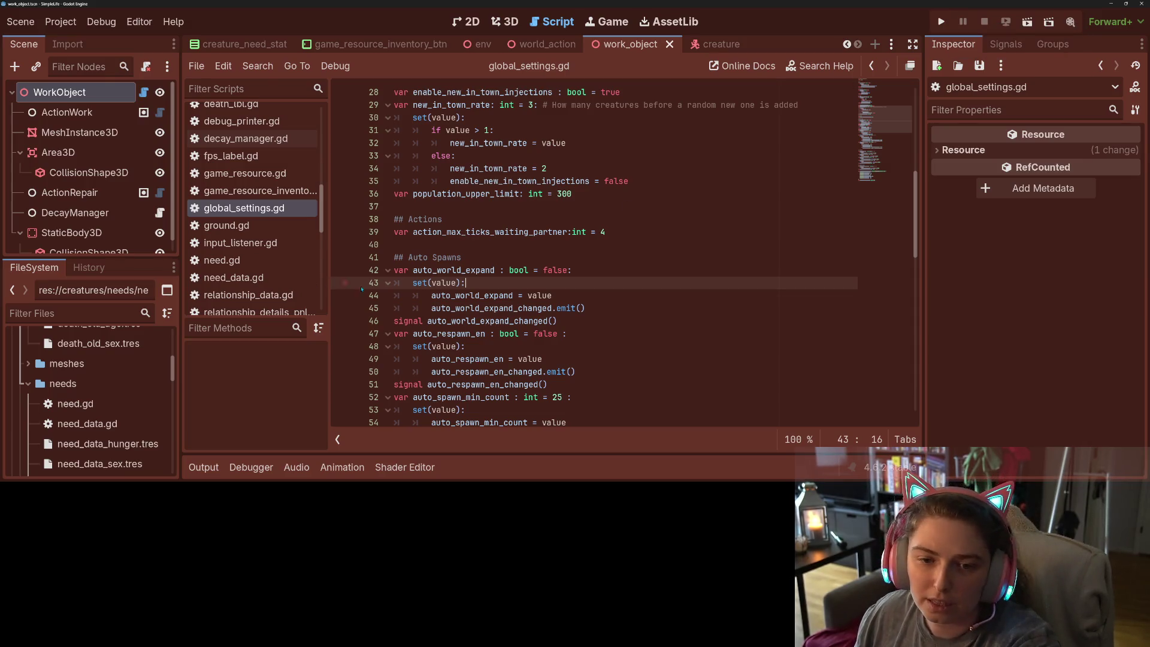
scroll(352, 288, "up", 2)
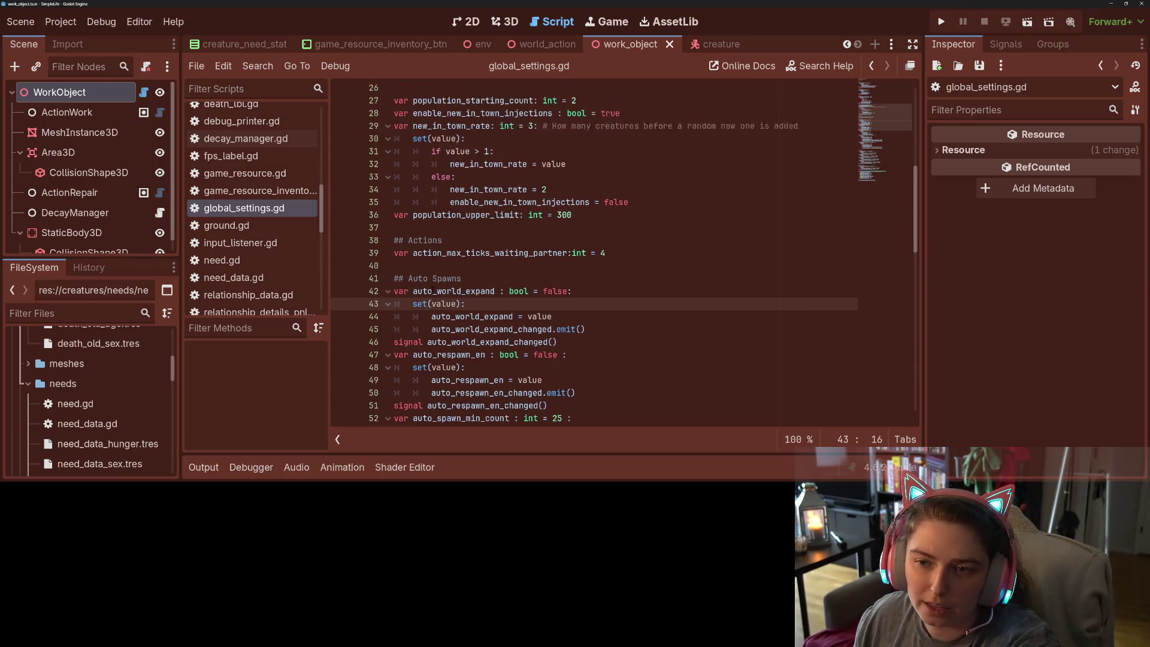
left_click(950, 25)
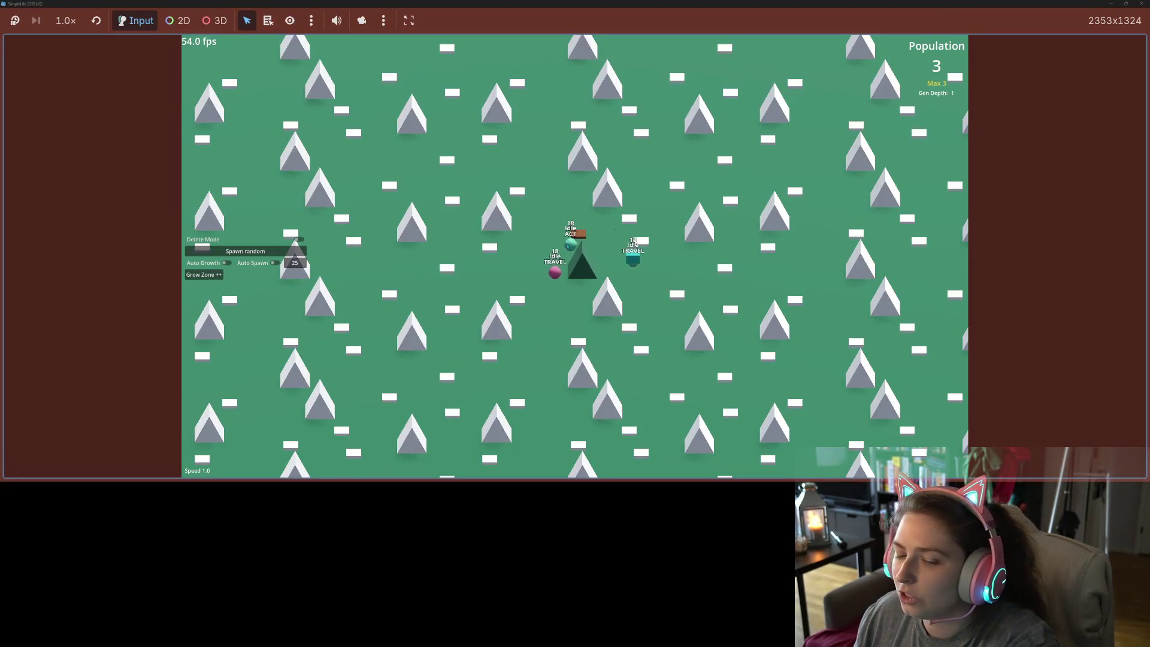
Step: Inspect the pink creature and another creature, turn Auto Spawn on, and reset speed to 1.0
scroll(546, 304, "up", 5)
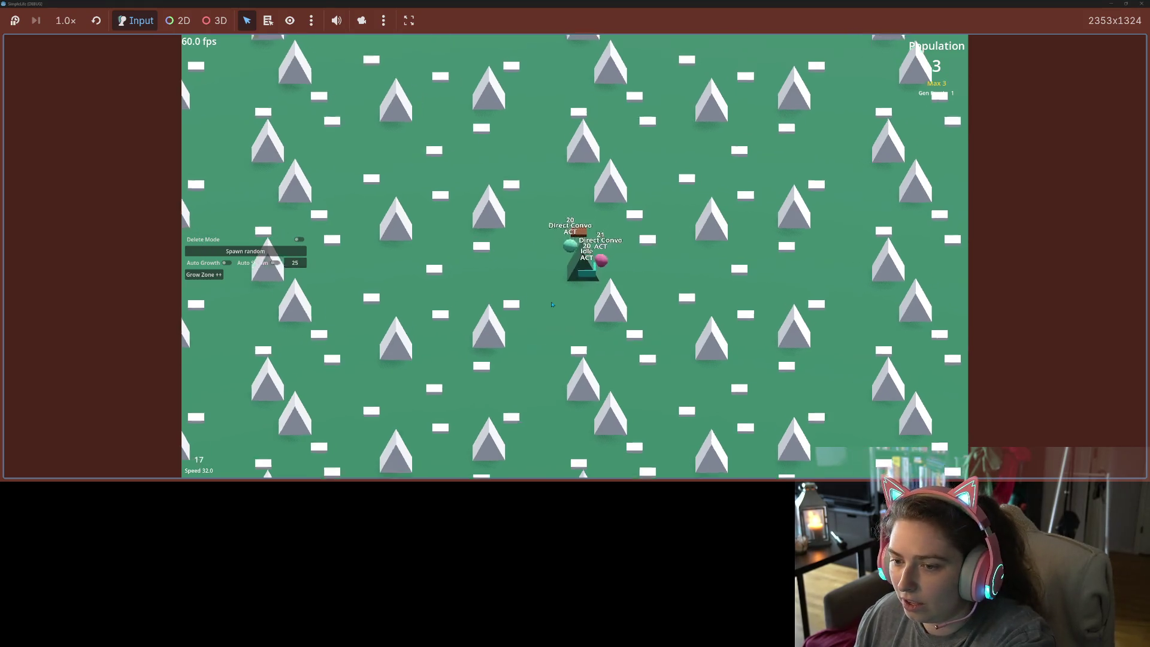
scroll(627, 296, "up", 2)
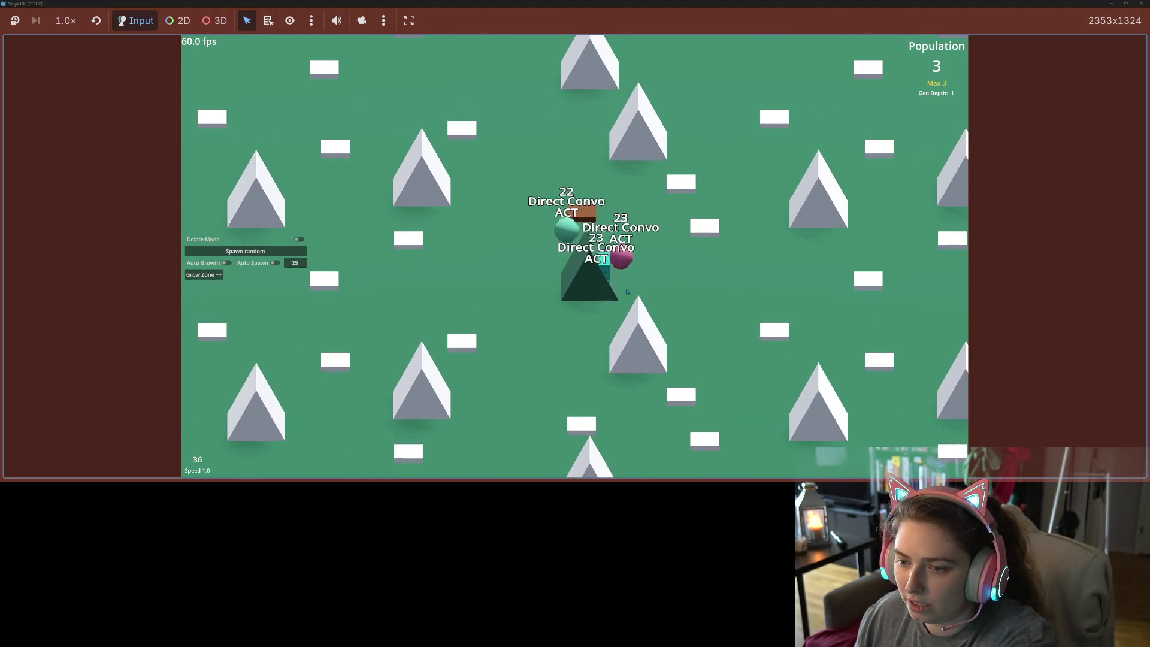
left_click(629, 256)
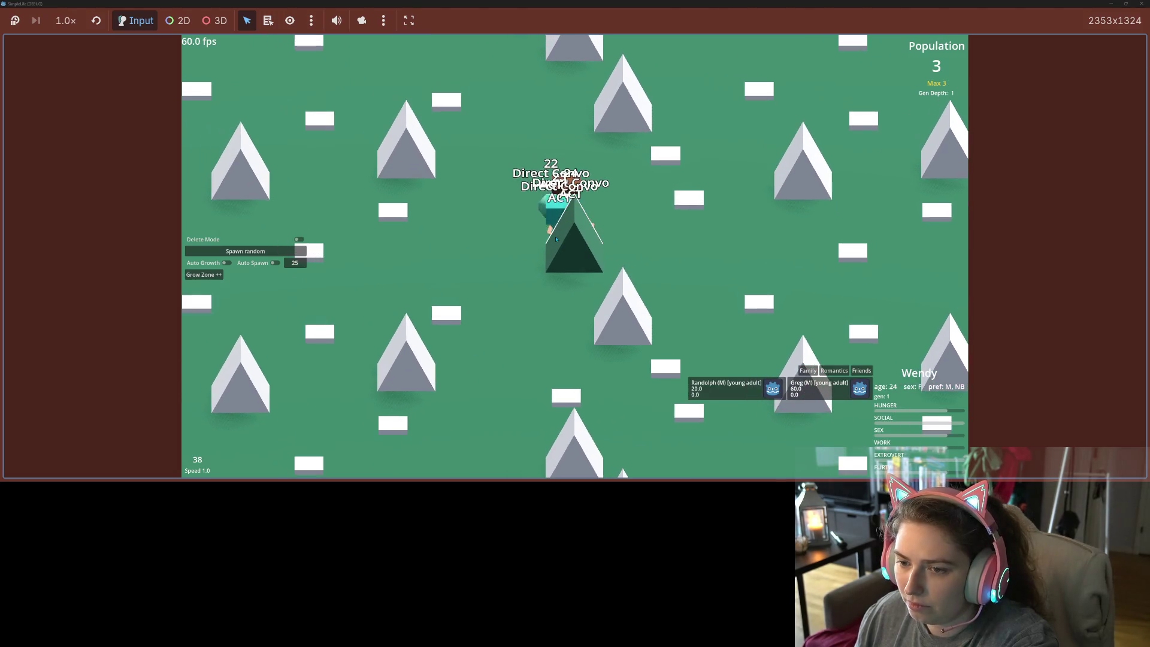
left_click(553, 223)
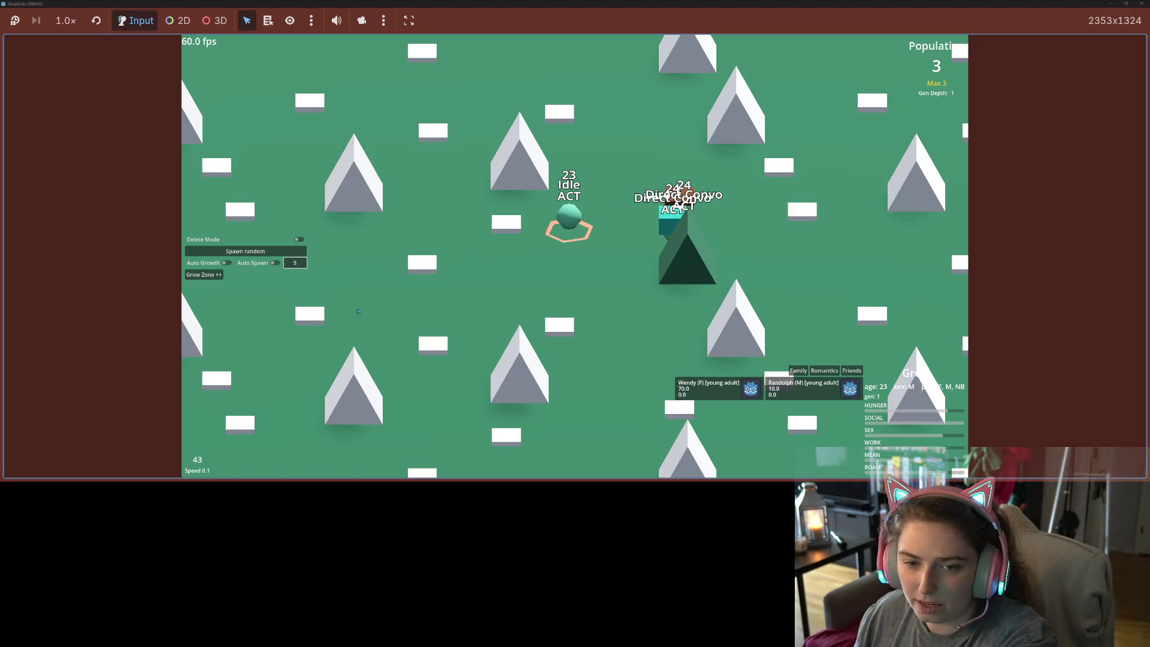
left_click(276, 263)
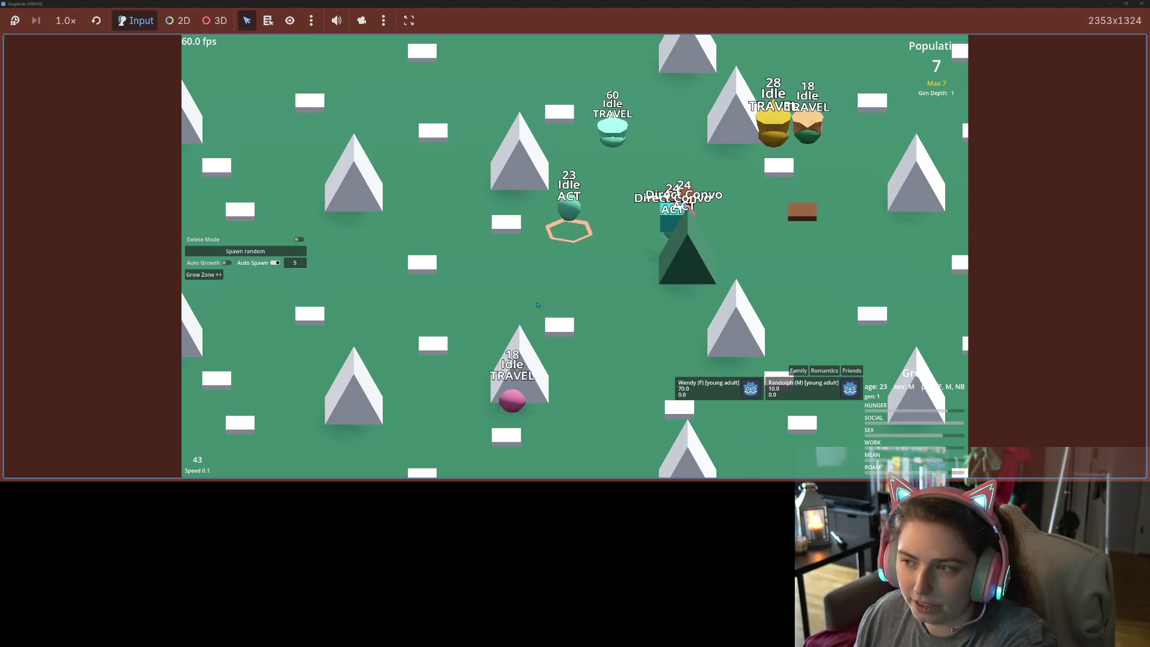
key("1")
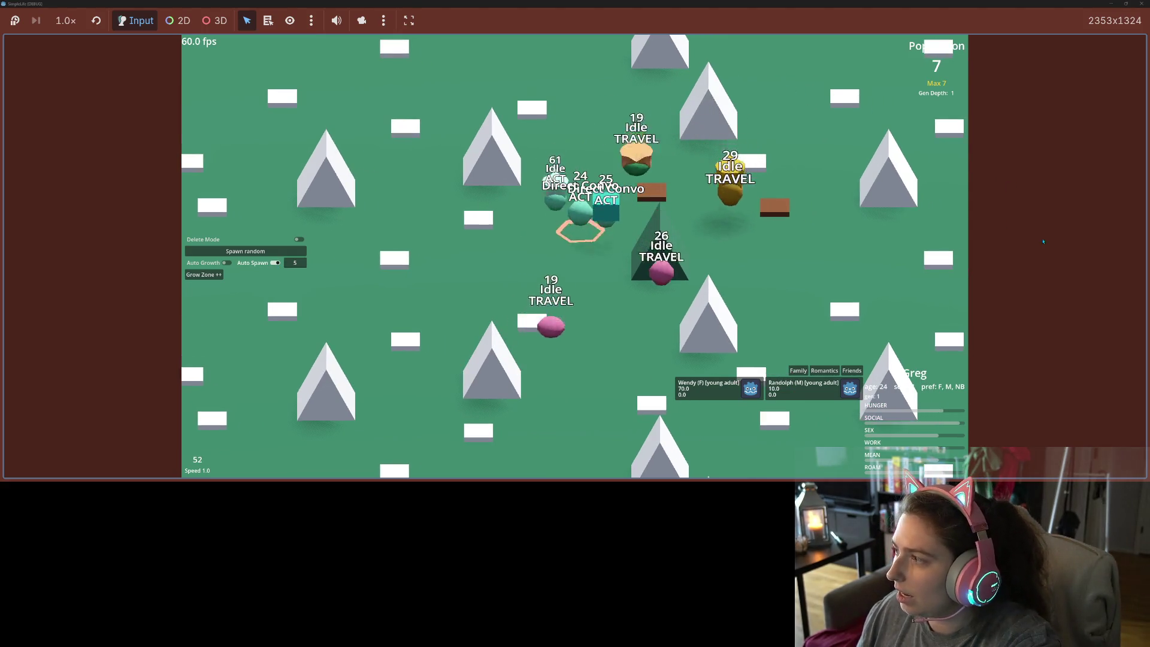
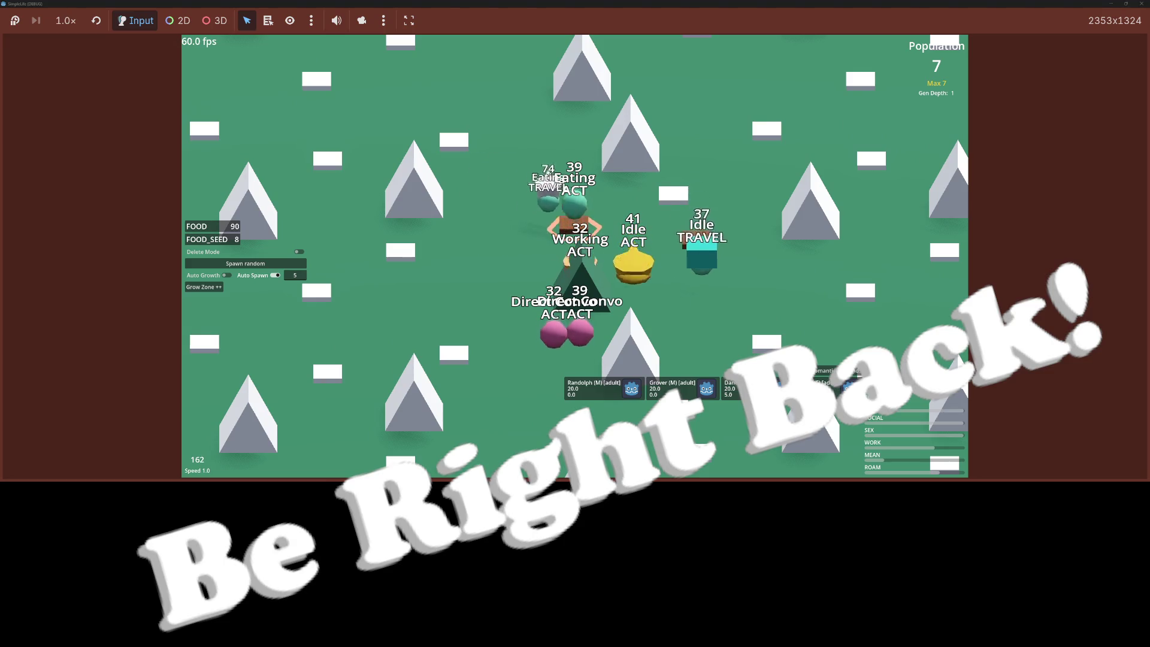
Step: Select the auto-spawn count, then change the simulation speed to 2.0 and then 0.1
left_click(294, 275)
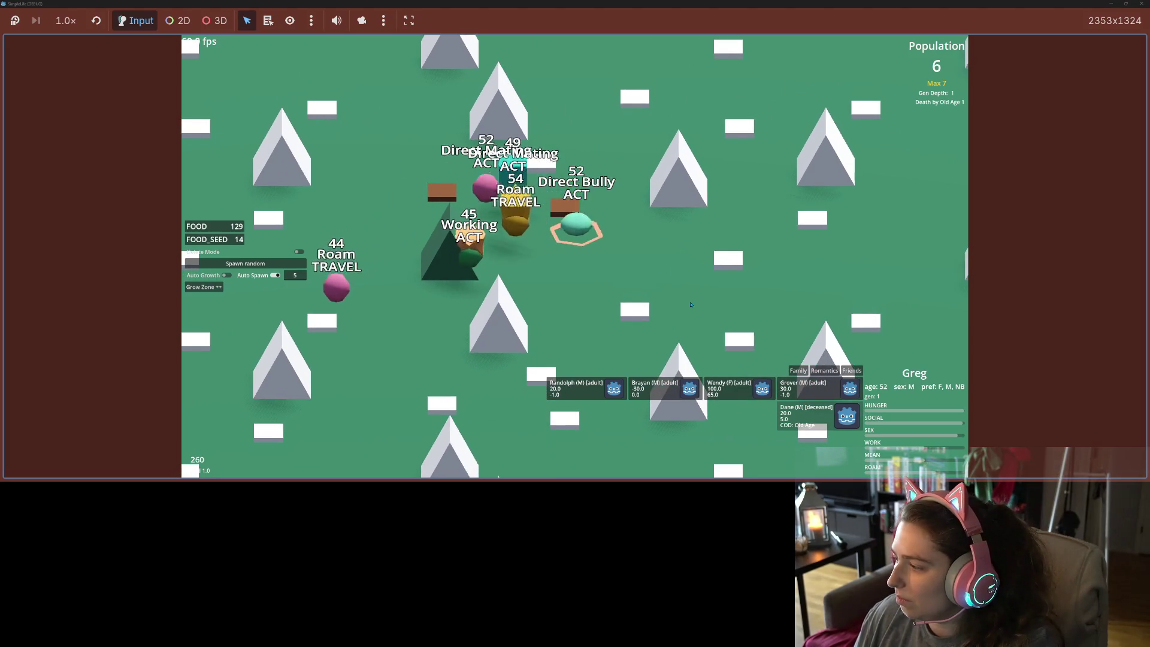
key("2")
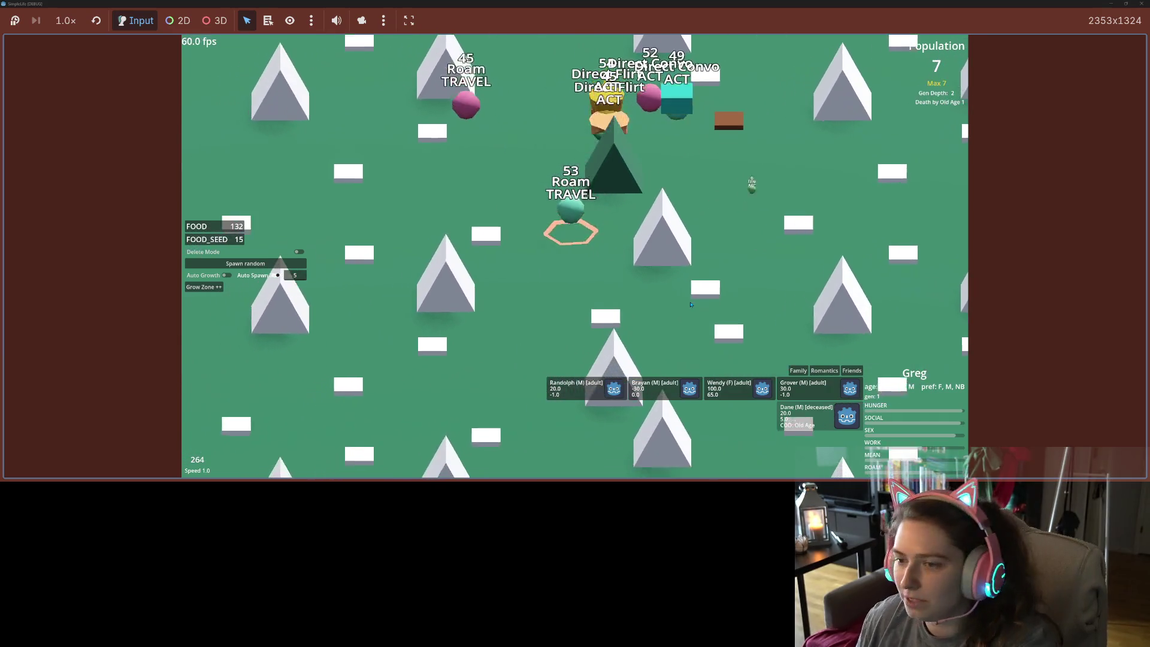
key("0")
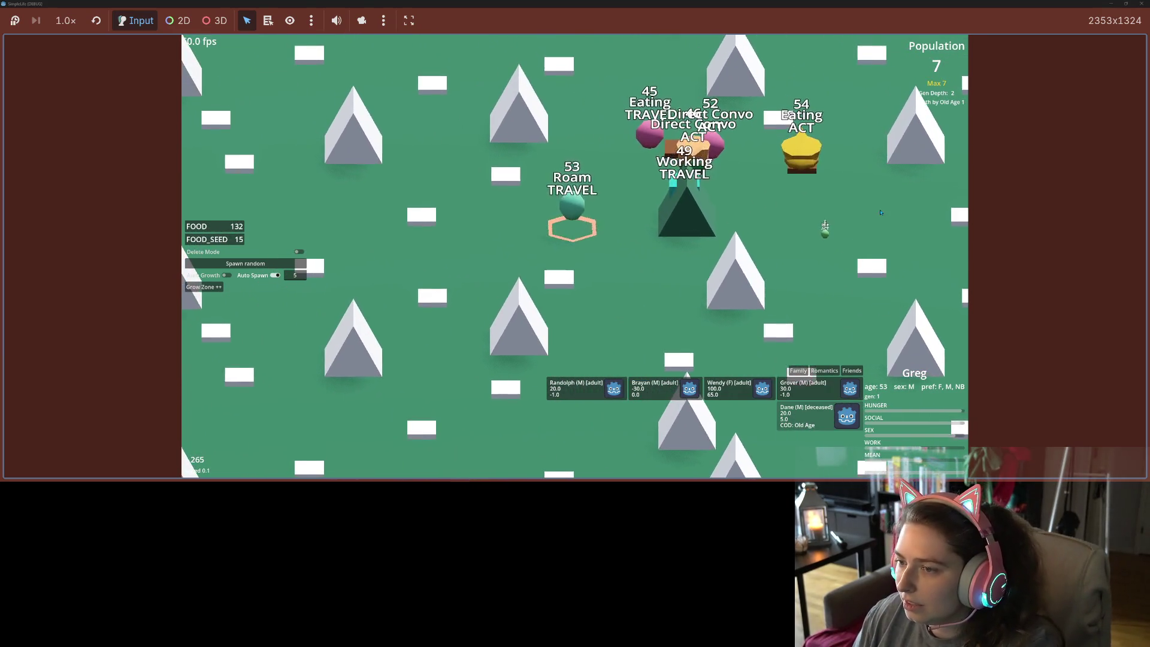
Step: Inspect newborn Sawyer at speed 1.0, view his mother Wendy, then return to Sawyer
left_click(839, 246)
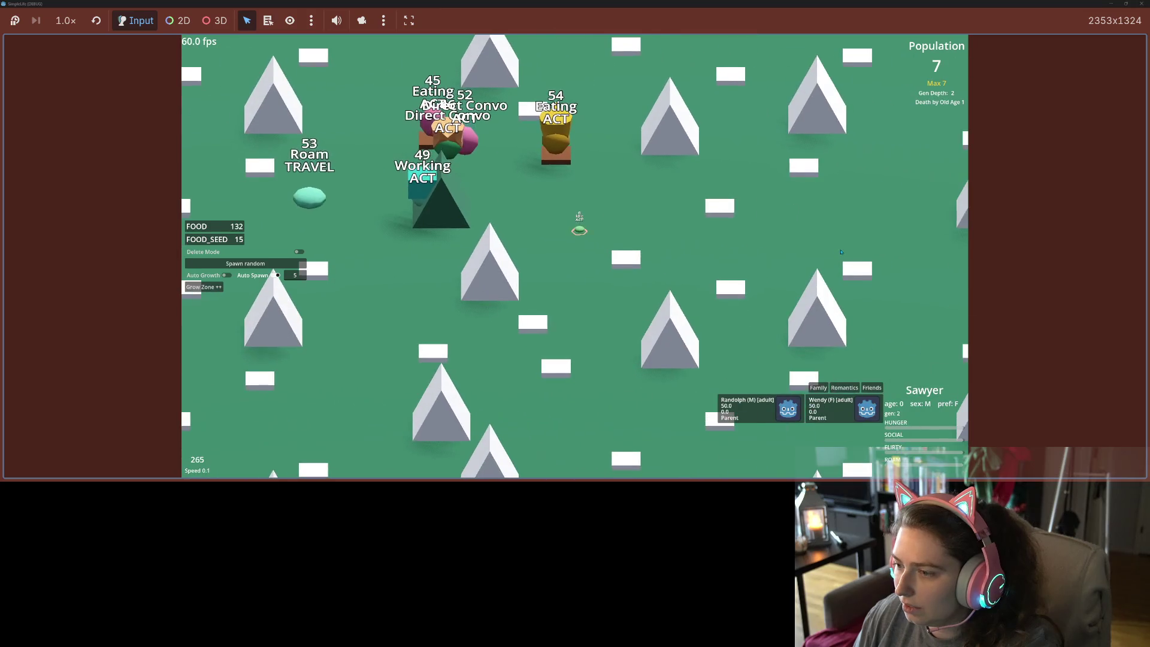
key("1")
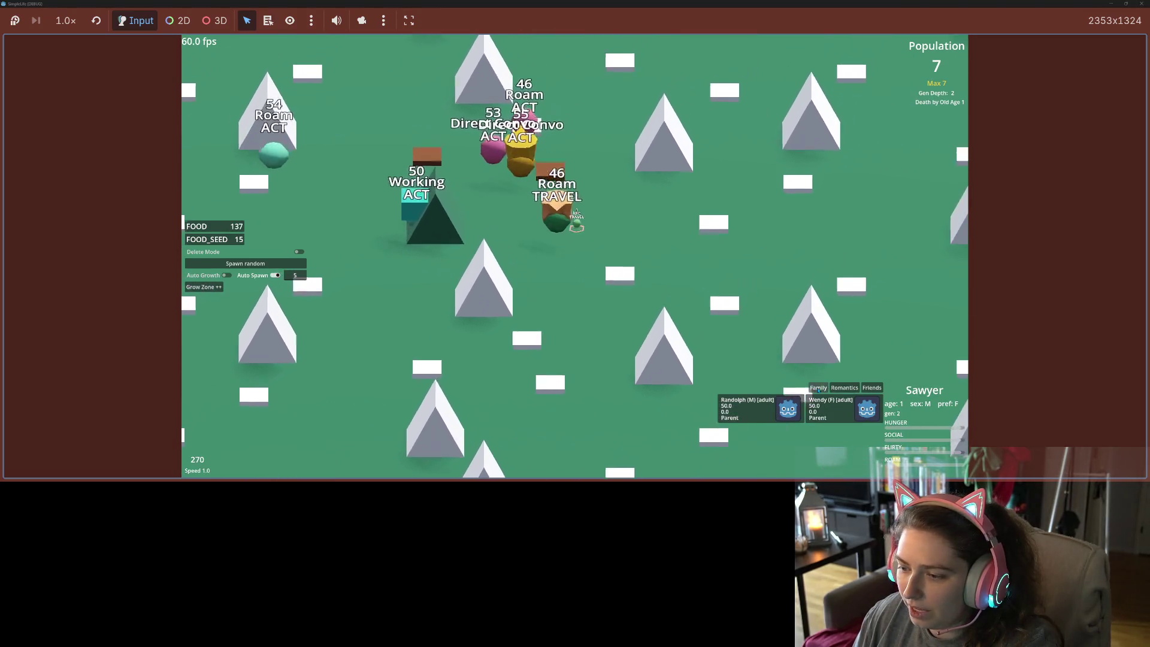
left_click(836, 413)
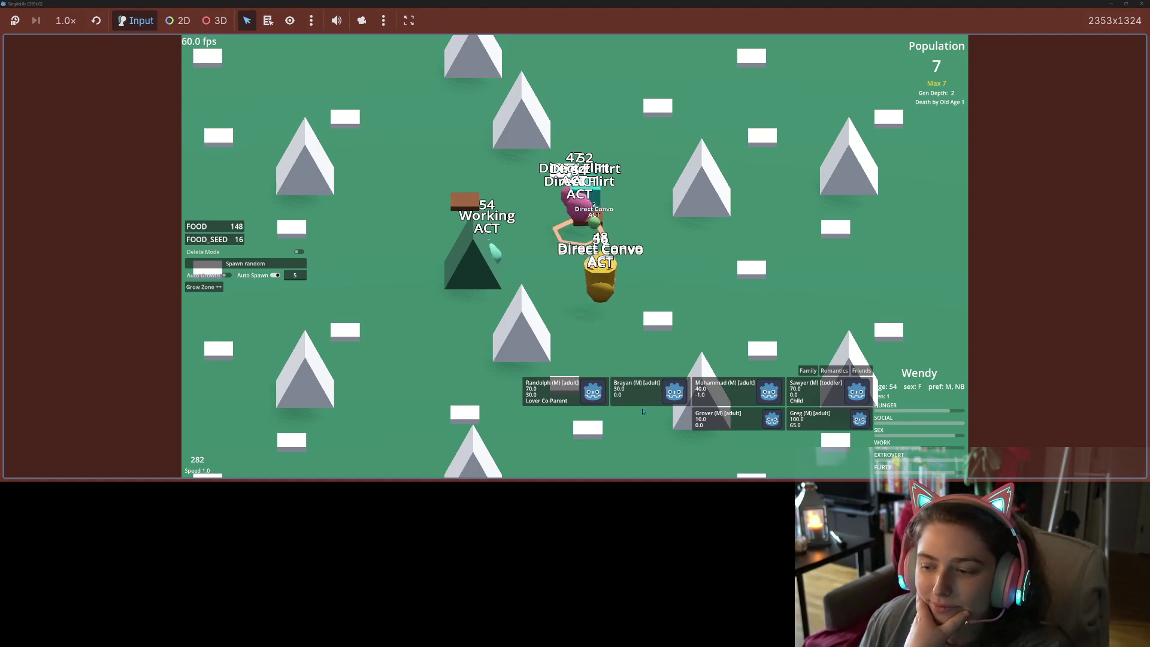
left_click(821, 395)
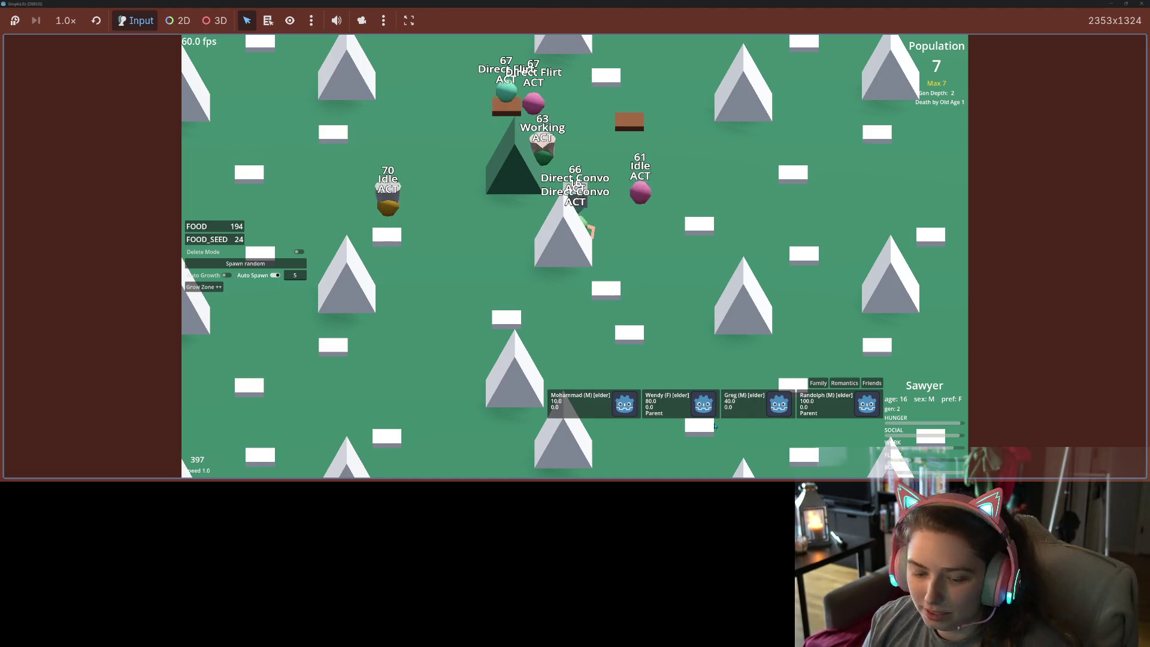
Step: Switch the simulation speed among 2.0, 1.0 and 4.0 with the number hotkeys
key("2")
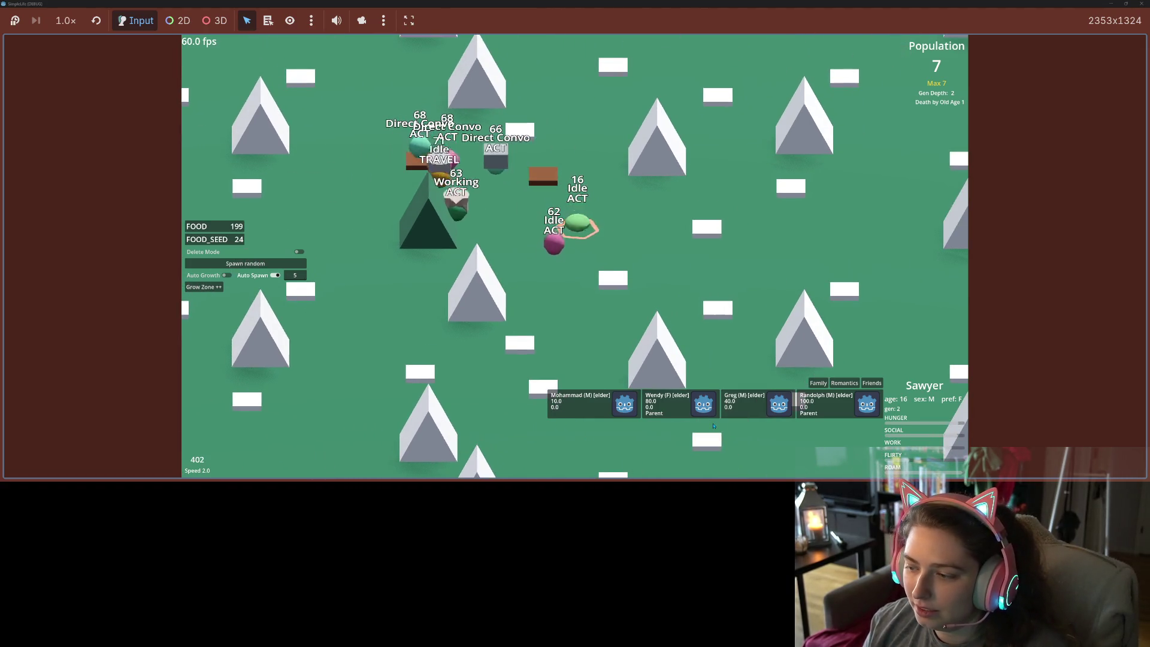
key("1")
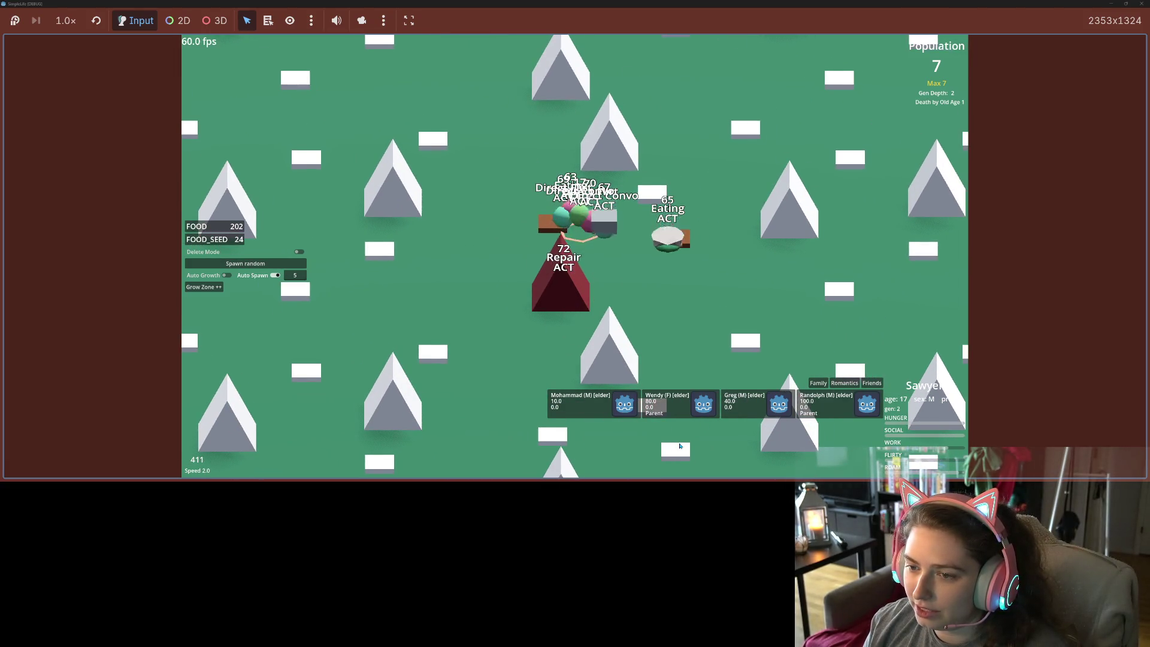
key("1")
key("2")
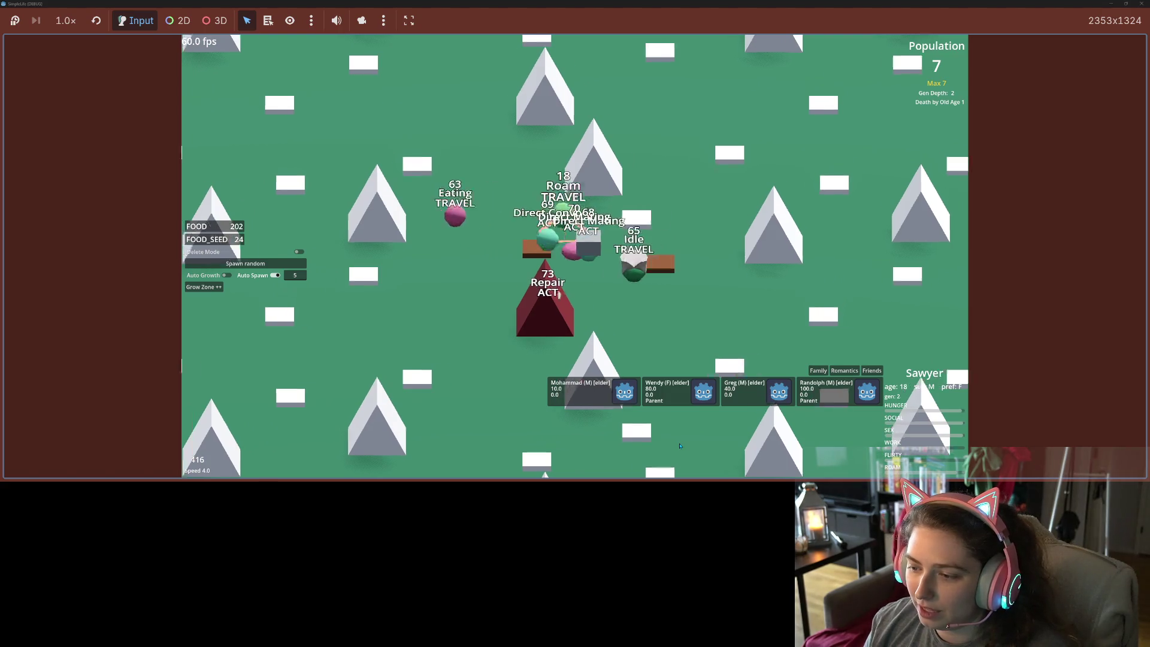
key("1")
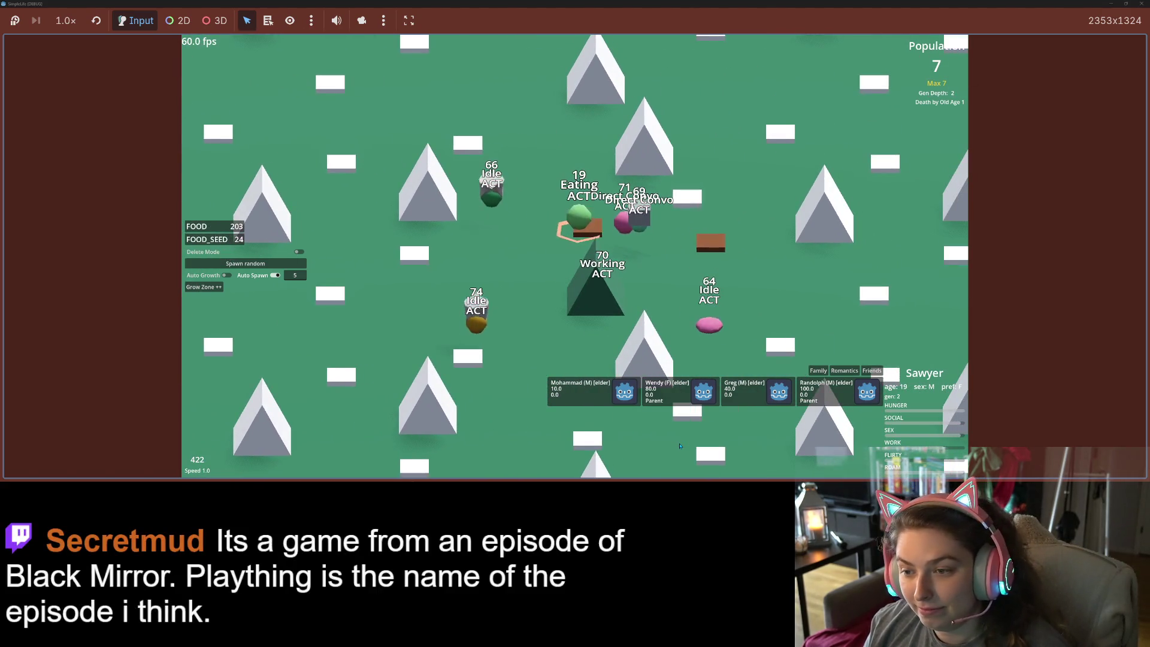
key("4")
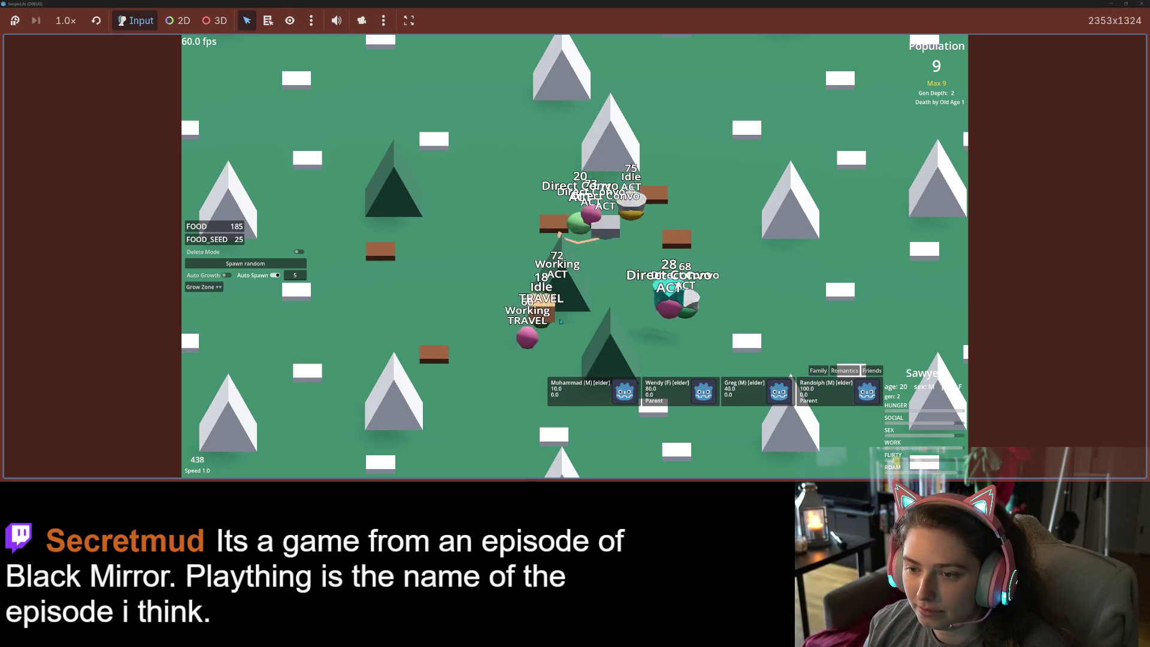
Step: Drop the speed to 0.1 and inspect villager Billy, then villager Elsa
key("minus")
left_click(649, 284)
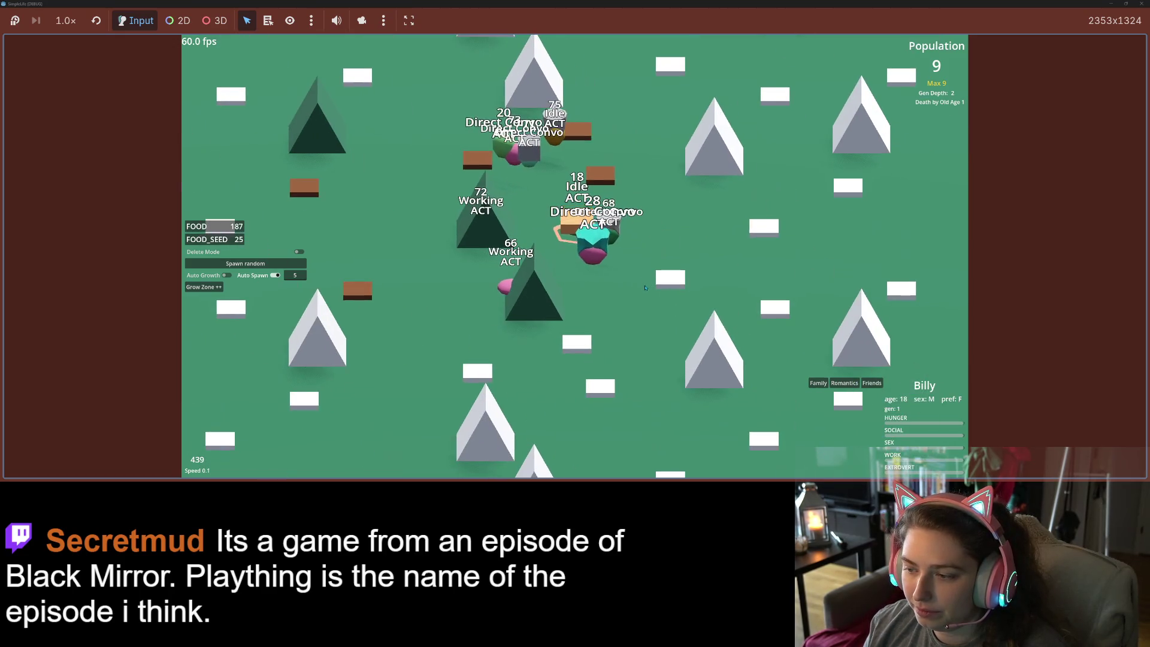
left_click(595, 257)
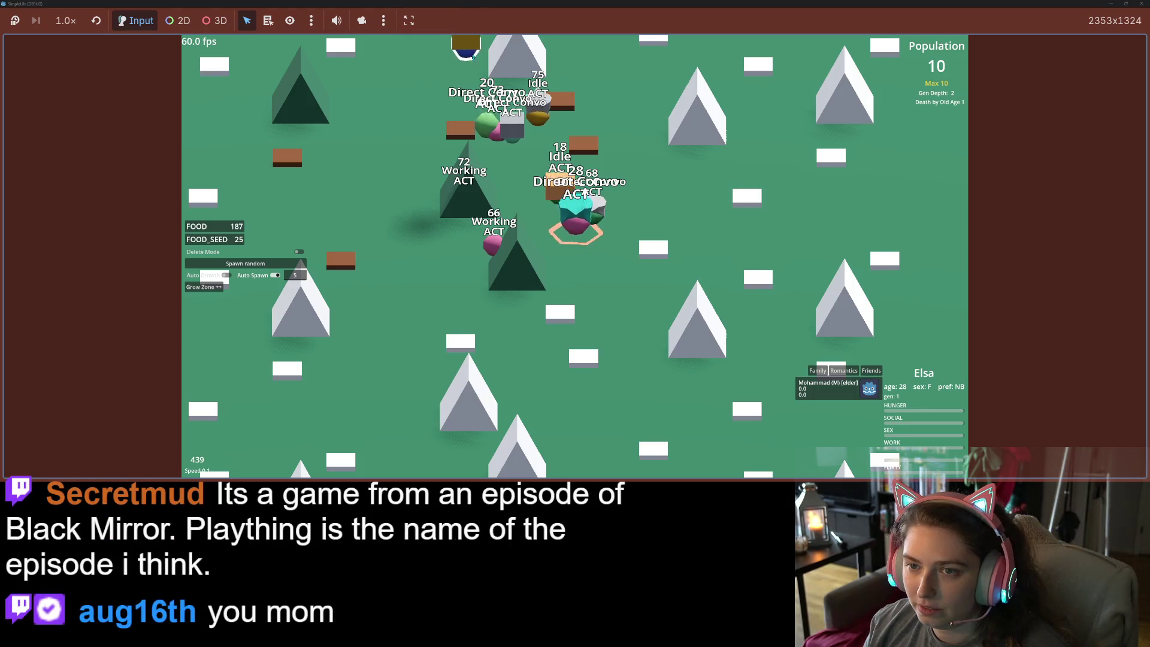
Step: Select villager Kellie and follow her while cycling the speed among 2.0, 4.0 and 1.0
left_click(514, 151)
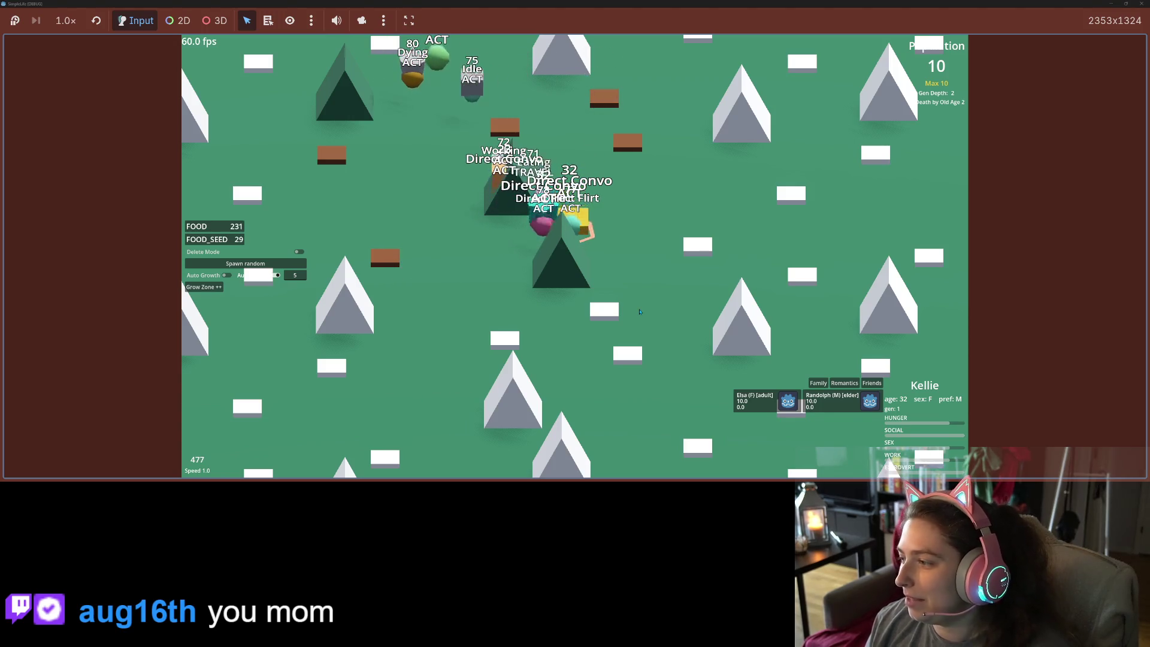
key("2")
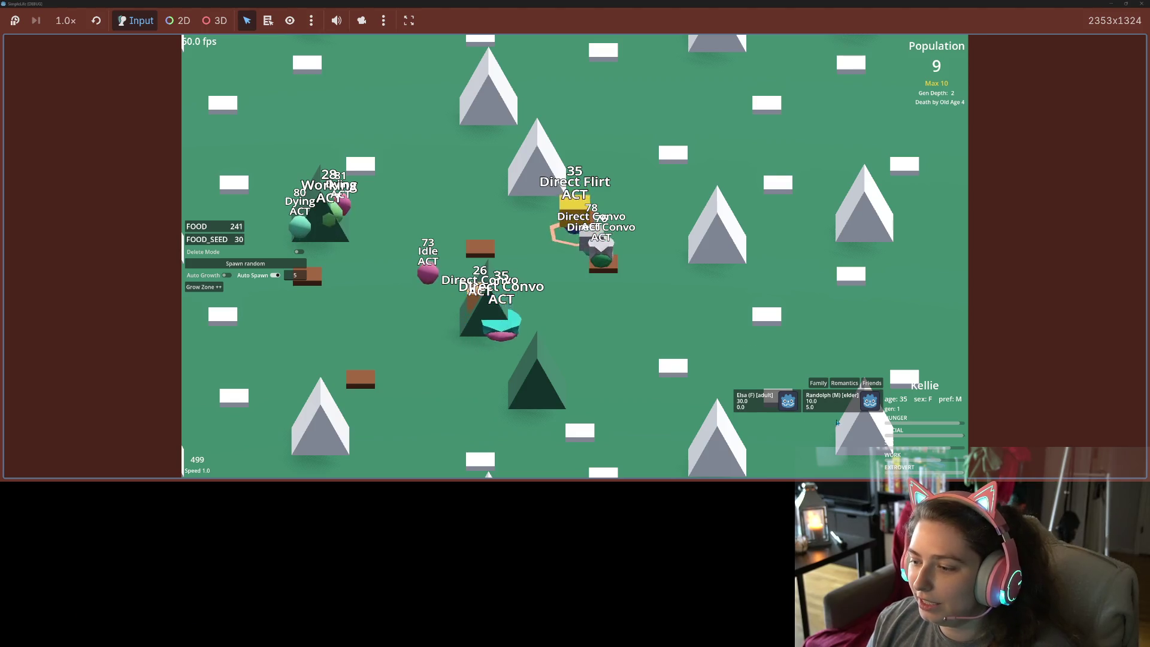
key("4")
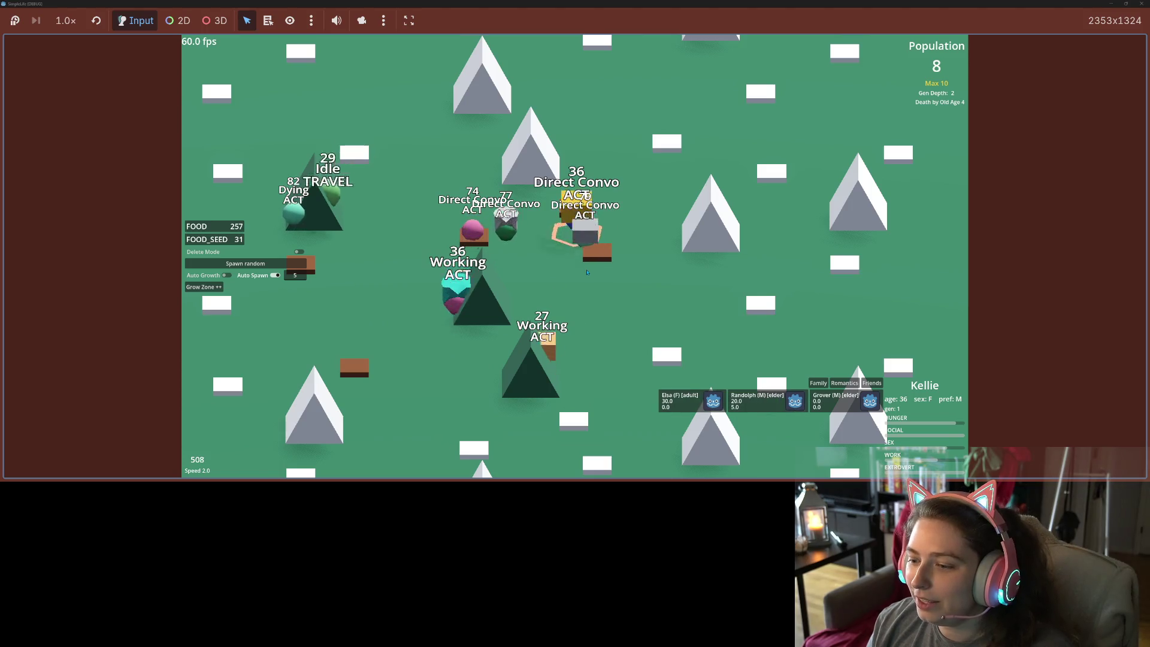
key("2")
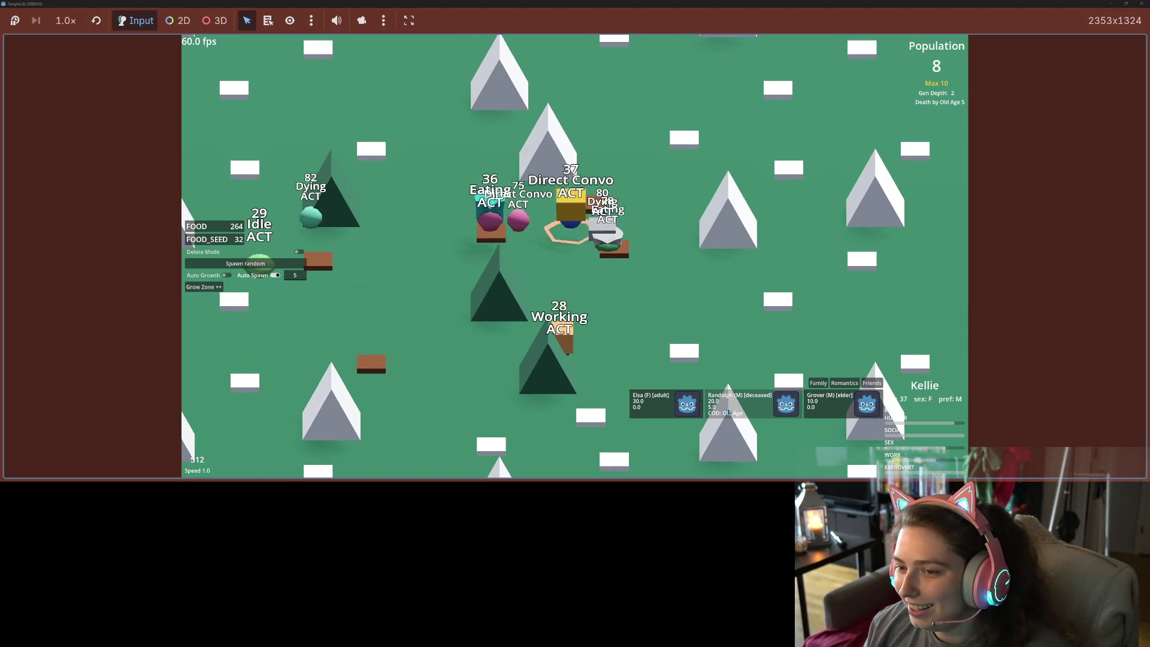
key("1")
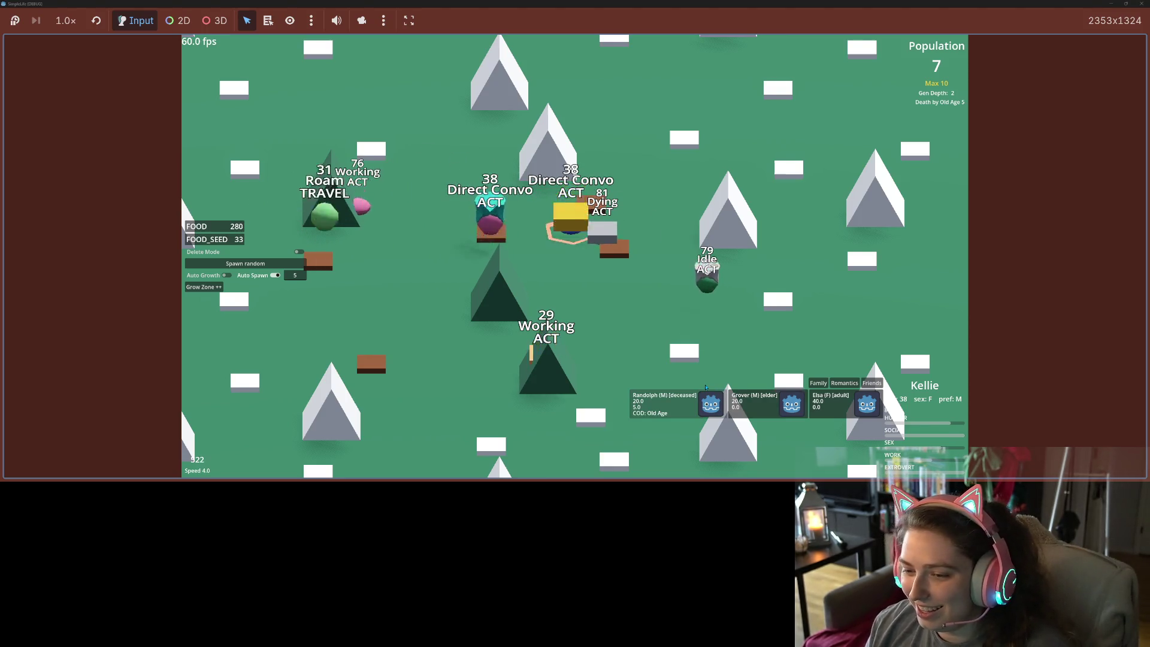
key("2")
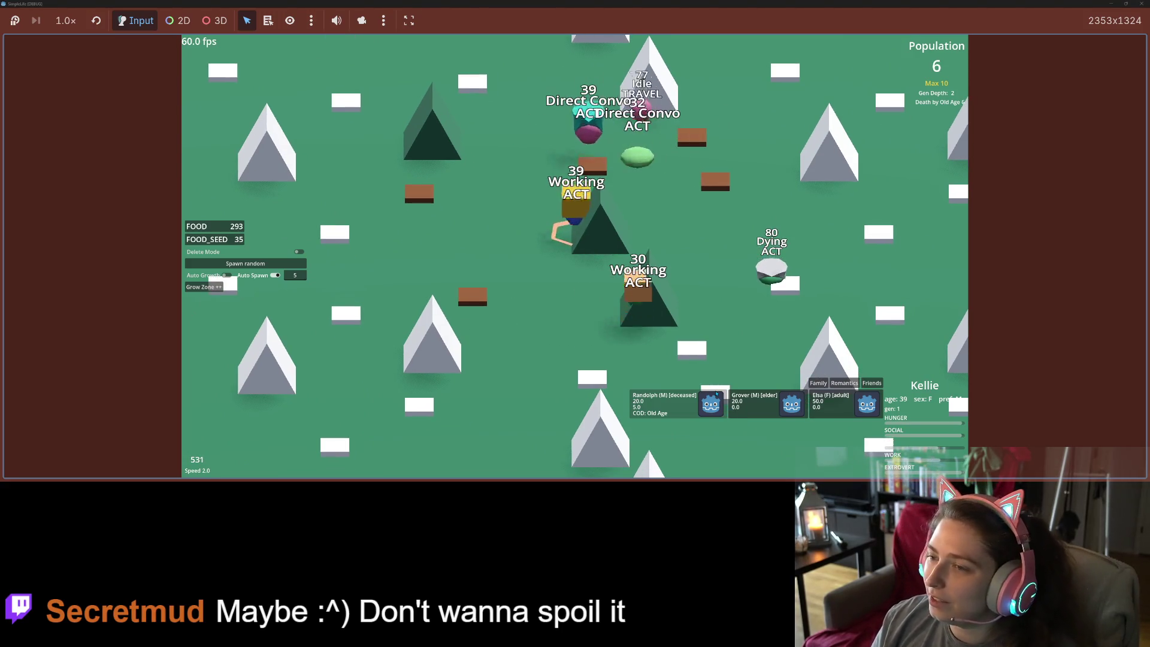
key("4")
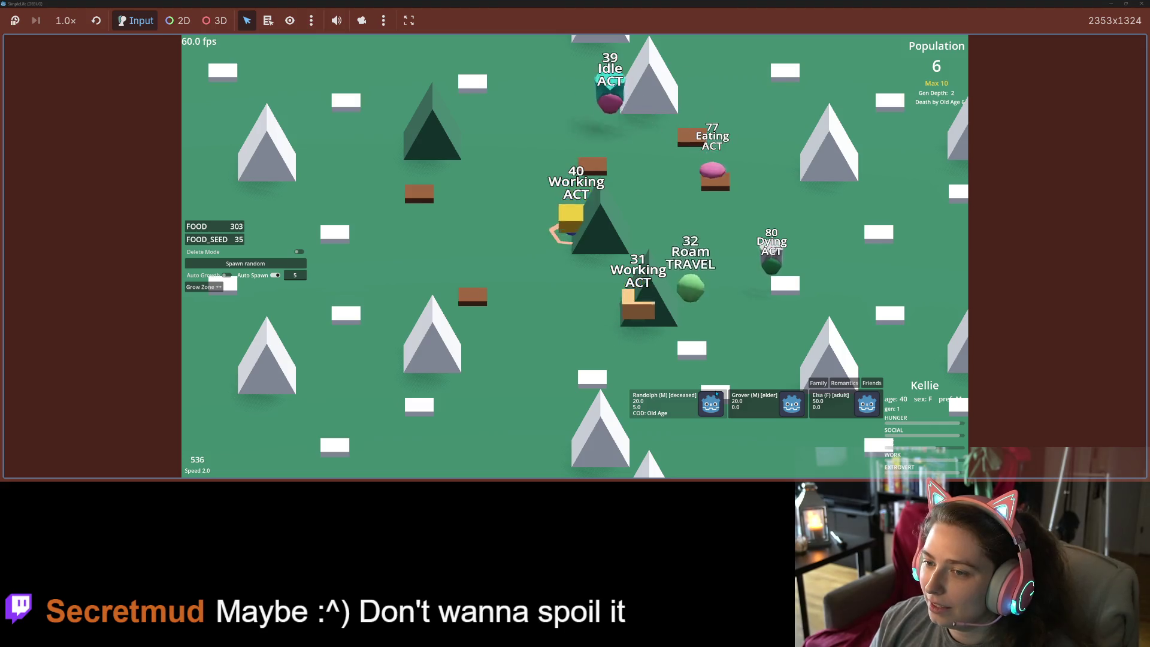
key("1")
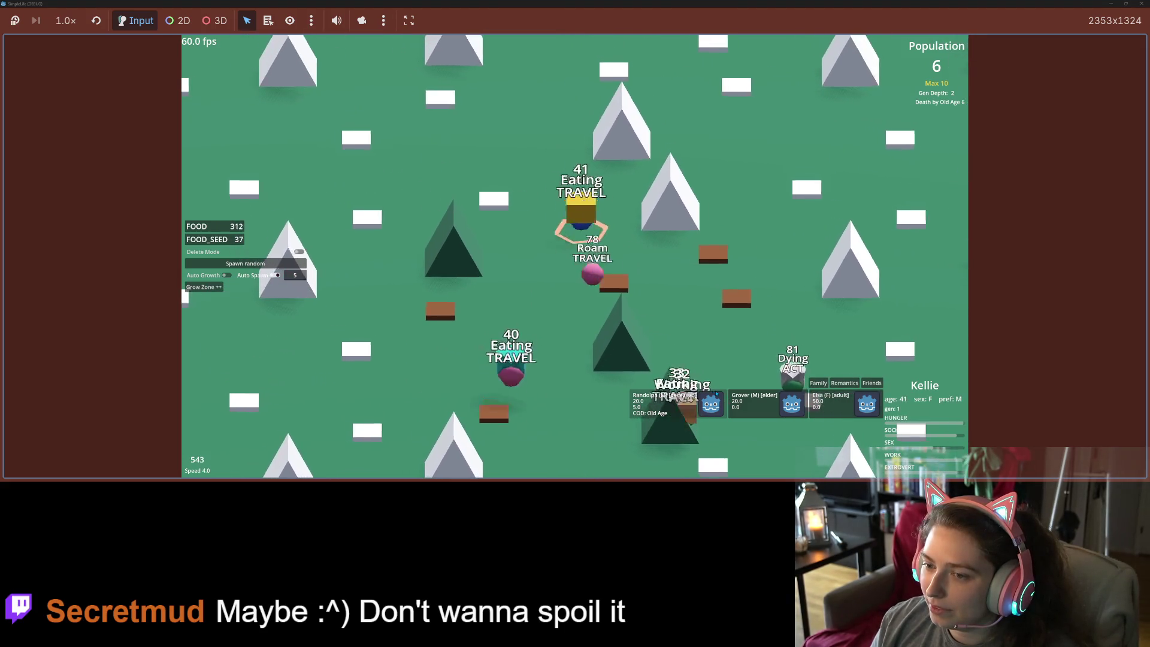
key("2")
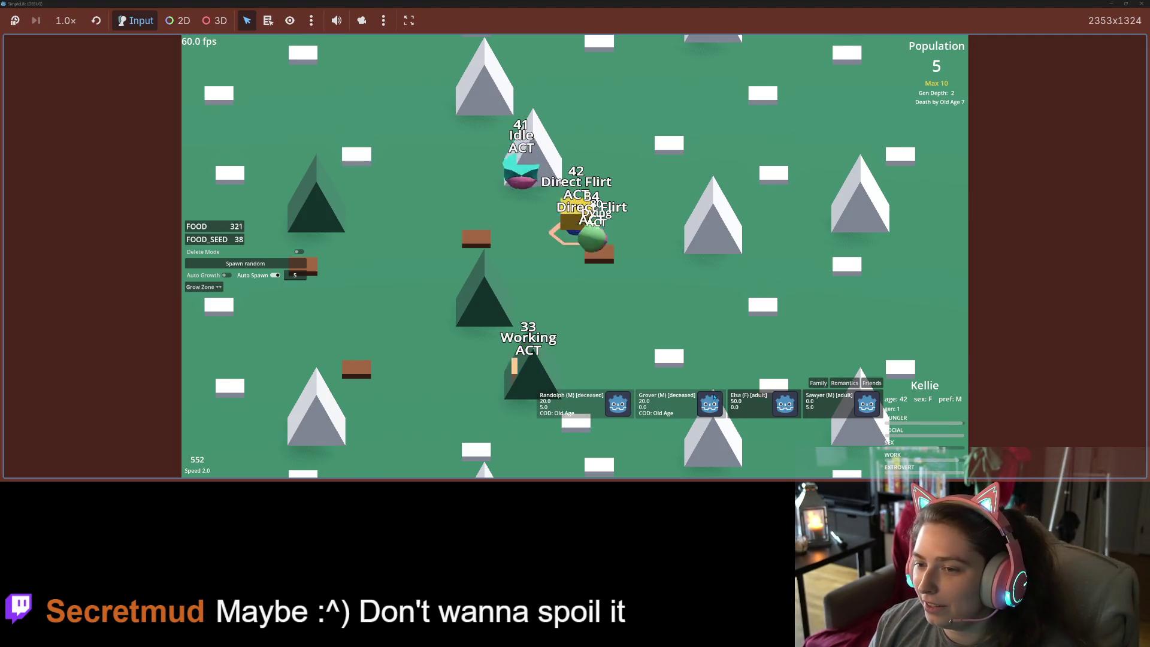
Step: Return the speed to 1.0, view Kellie's partner Sawyer, then go back to Kellie
key("2")
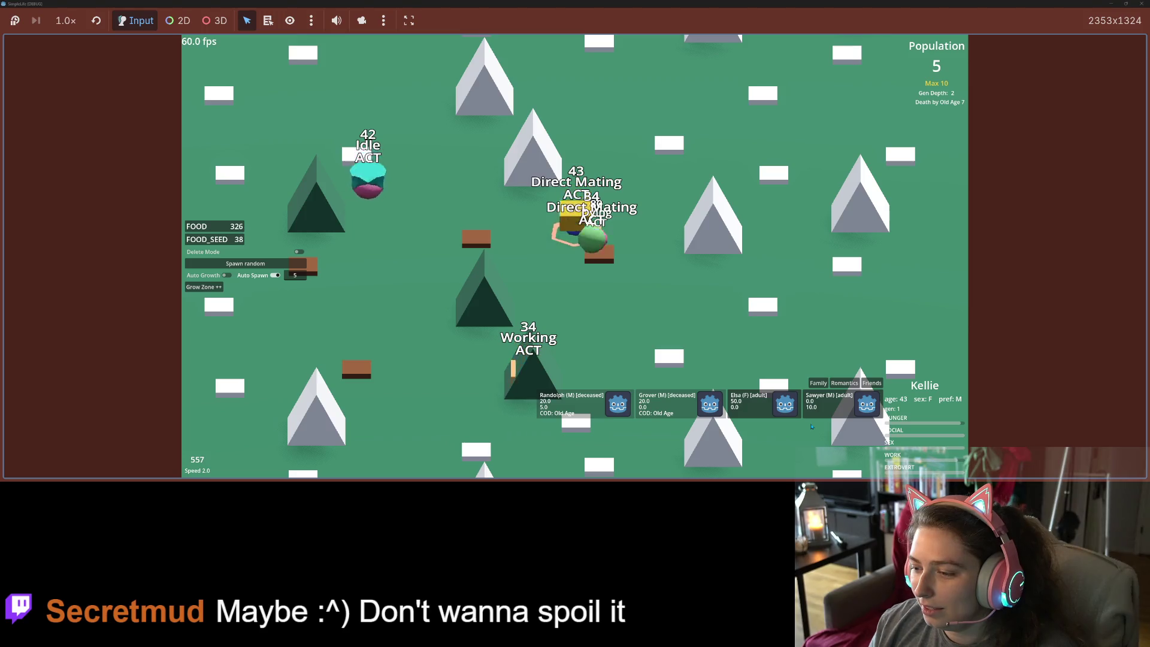
key("1")
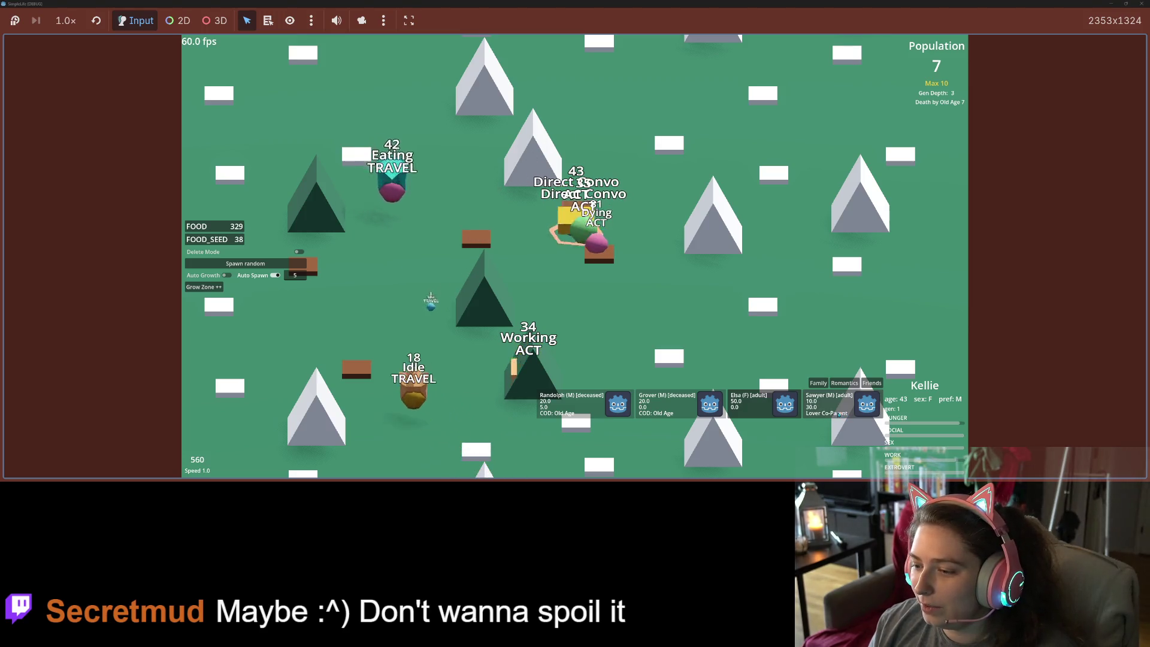
left_click(835, 414)
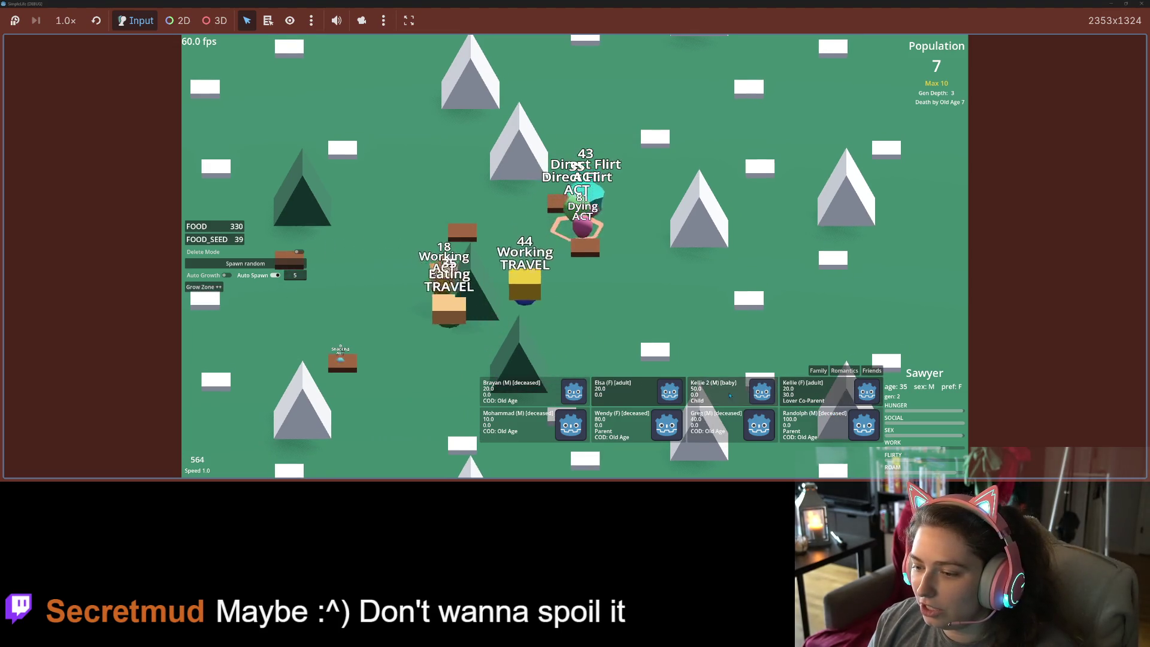
left_click(844, 392)
Step: Inspect baby Kellie 2 and her father Sawyer, then shrink the game window over the editor
left_click(729, 396)
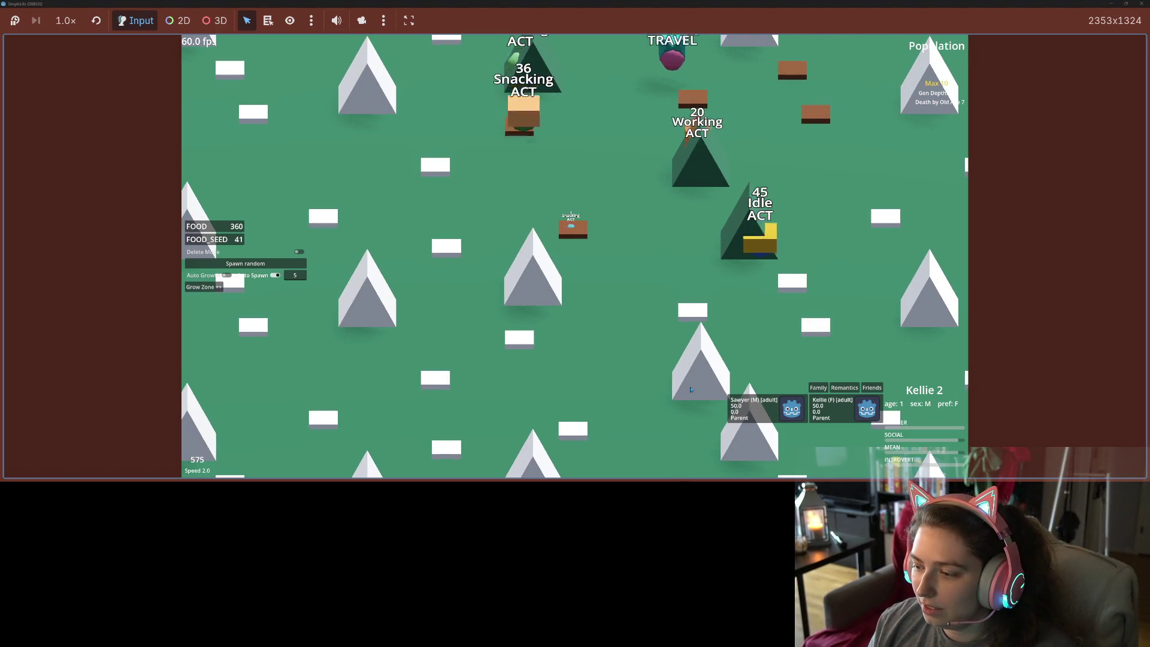
left_click(787, 413)
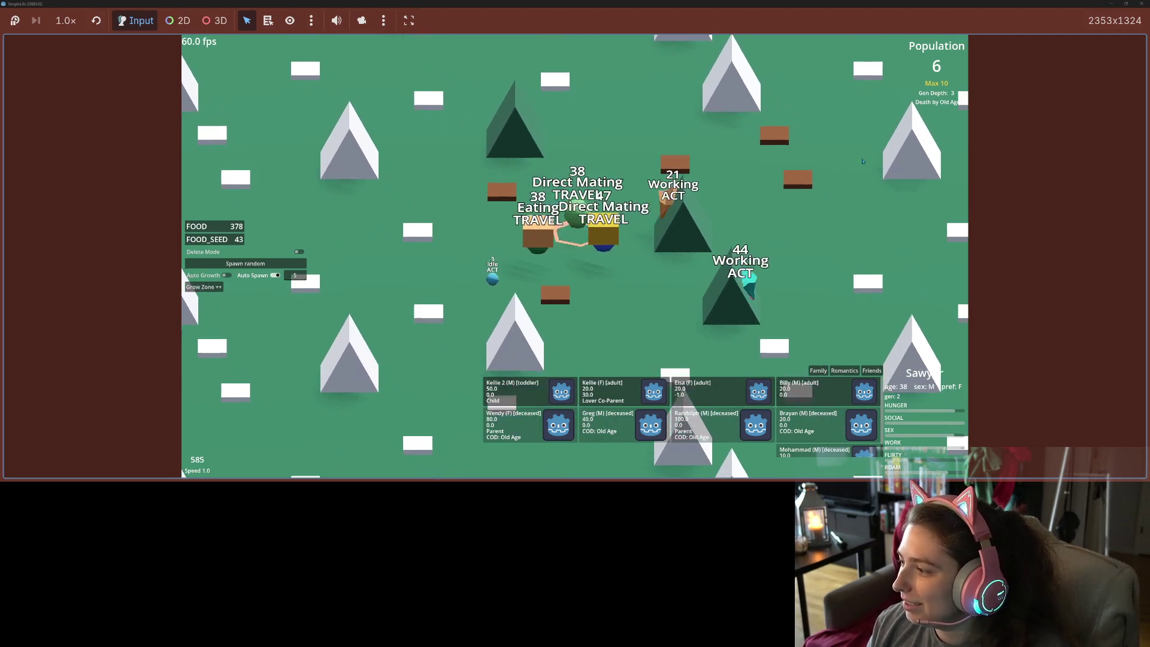
mouse_move(782, 3)
left_mouse_down()
mouse_move(756, 85)
mouse_move(940, 78)
mouse_move(923, 220)
mouse_move(970, 207)
mouse_move(999, 219)
left_mouse_up()
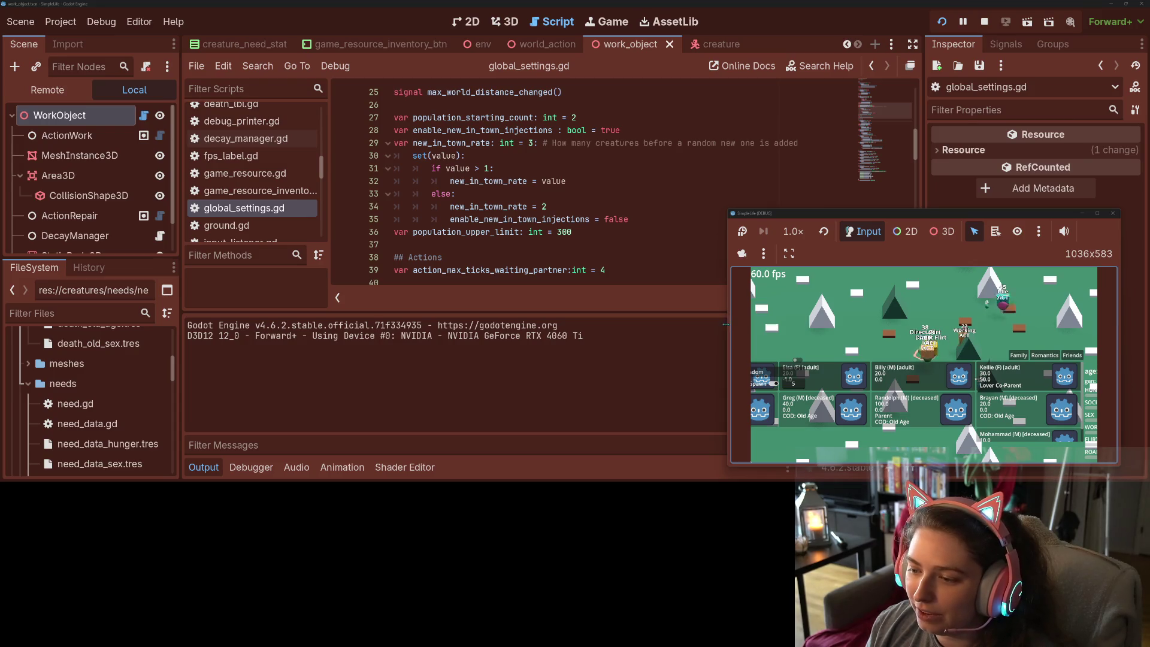
Step: Resize the game window to sit beside the script and collapse the Output panel
left_click_drag(723, 324, 482, 317)
left_click_drag(908, 209, 913, 108)
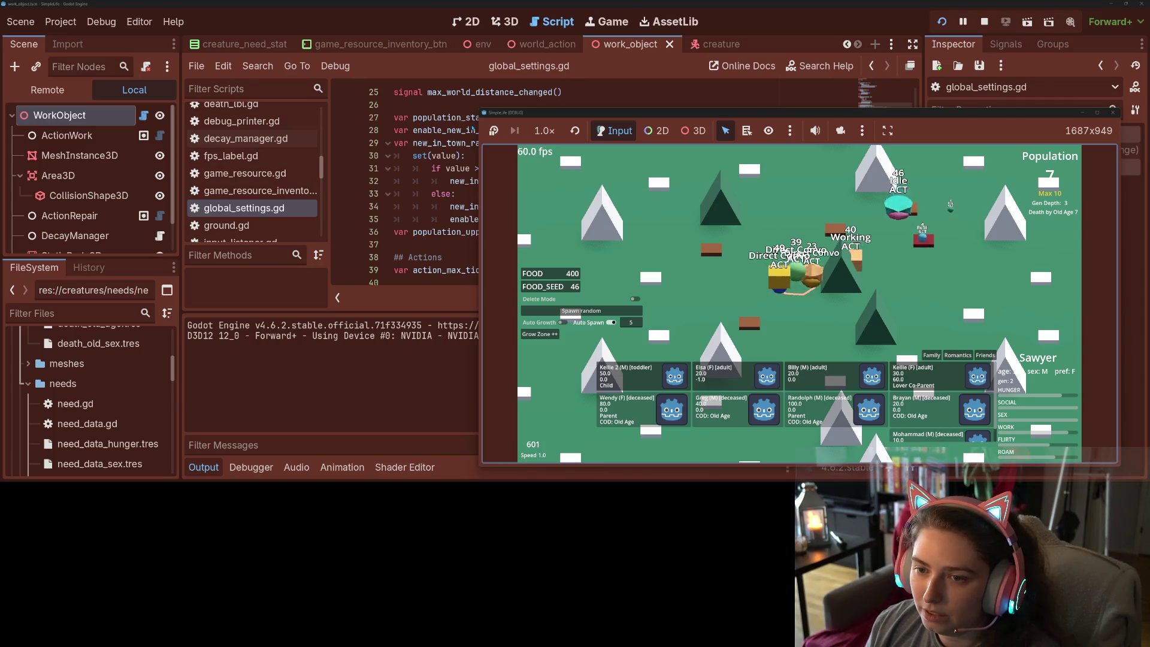
mouse_move(483, 110)
left_mouse_down()
mouse_move(584, 145)
mouse_move(597, 129)
mouse_move(570, 126)
left_mouse_up()
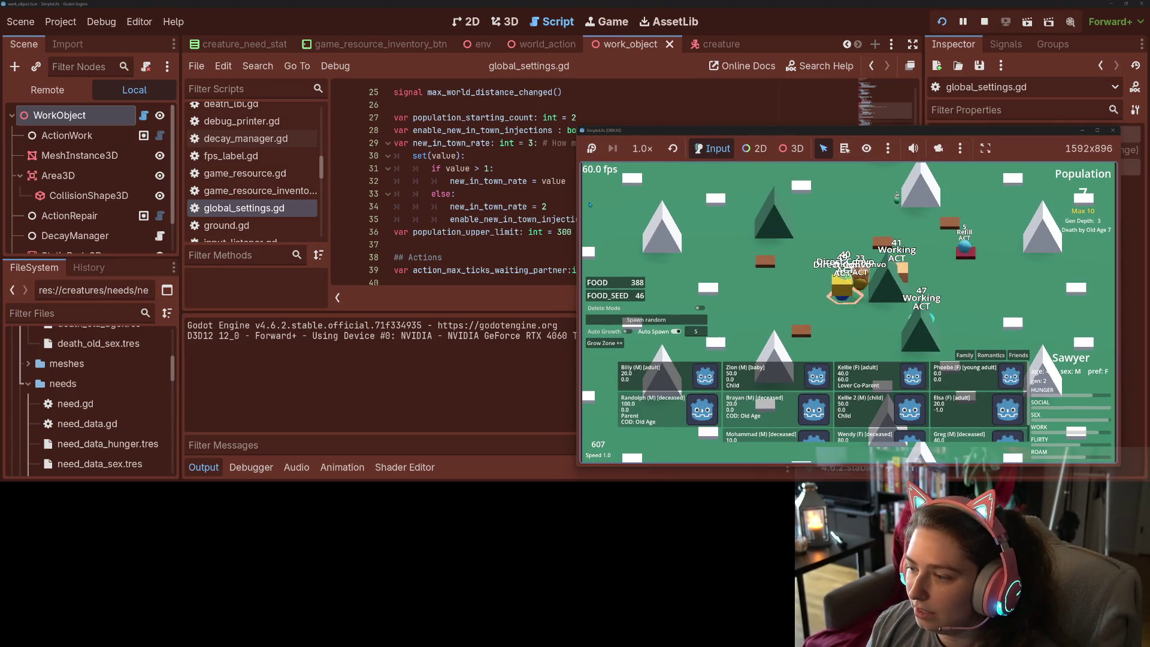
mouse_move(579, 130)
left_mouse_down()
mouse_move(672, 193)
mouse_move(608, 156)
mouse_move(567, 109)
left_mouse_up()
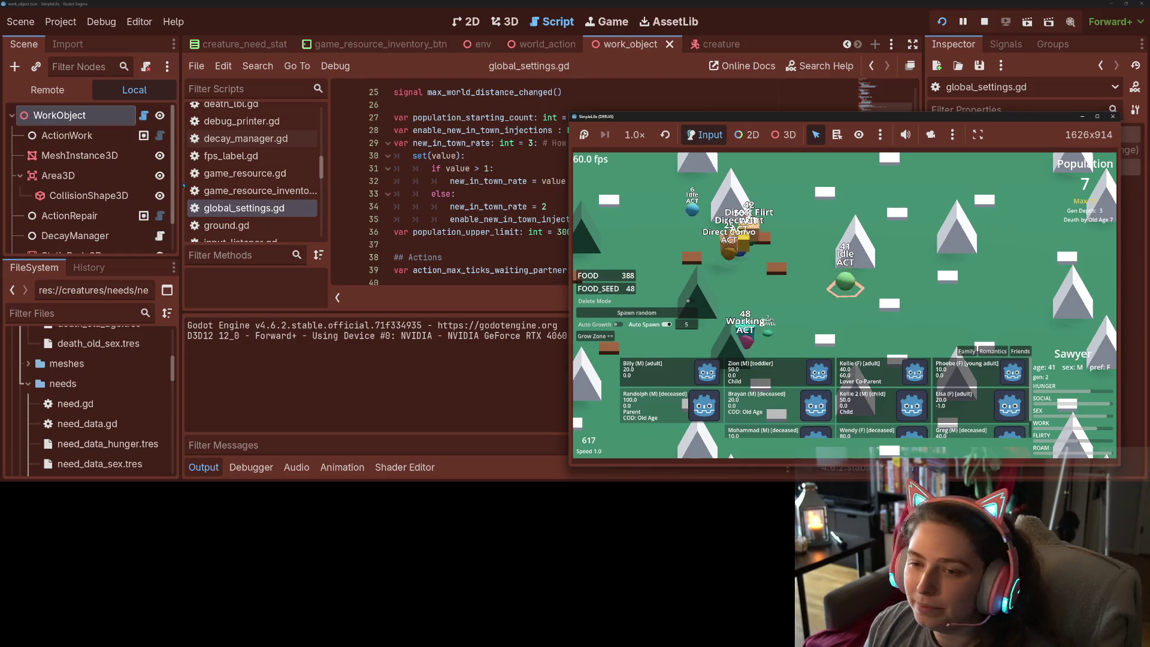
left_click(307, 365)
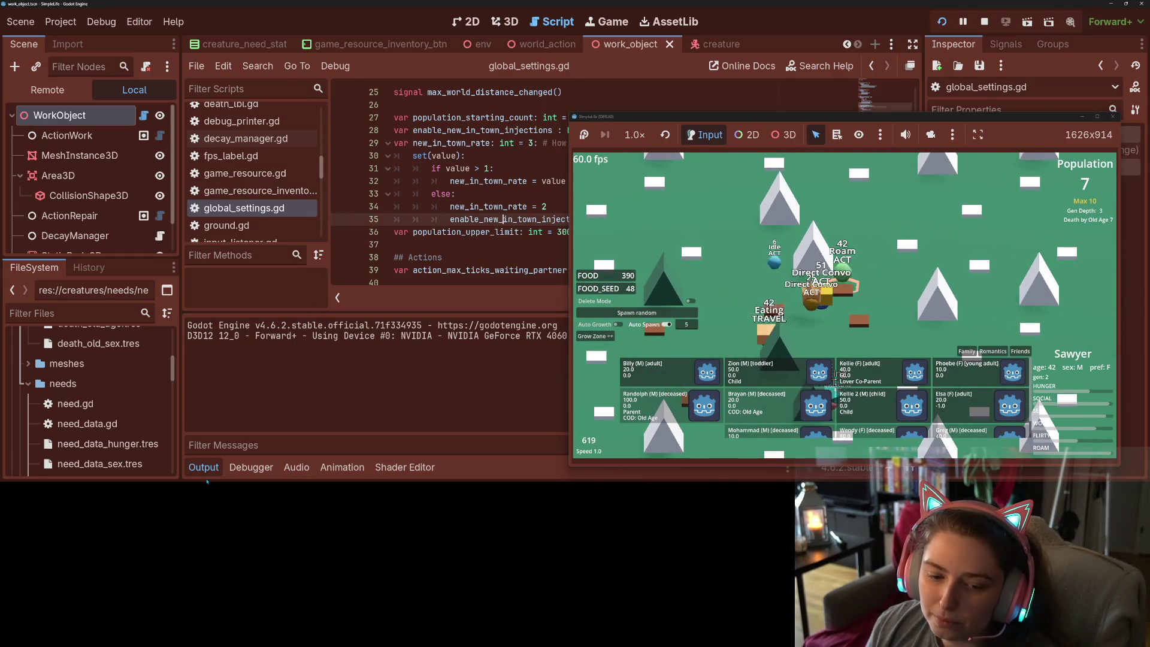
left_click(204, 467)
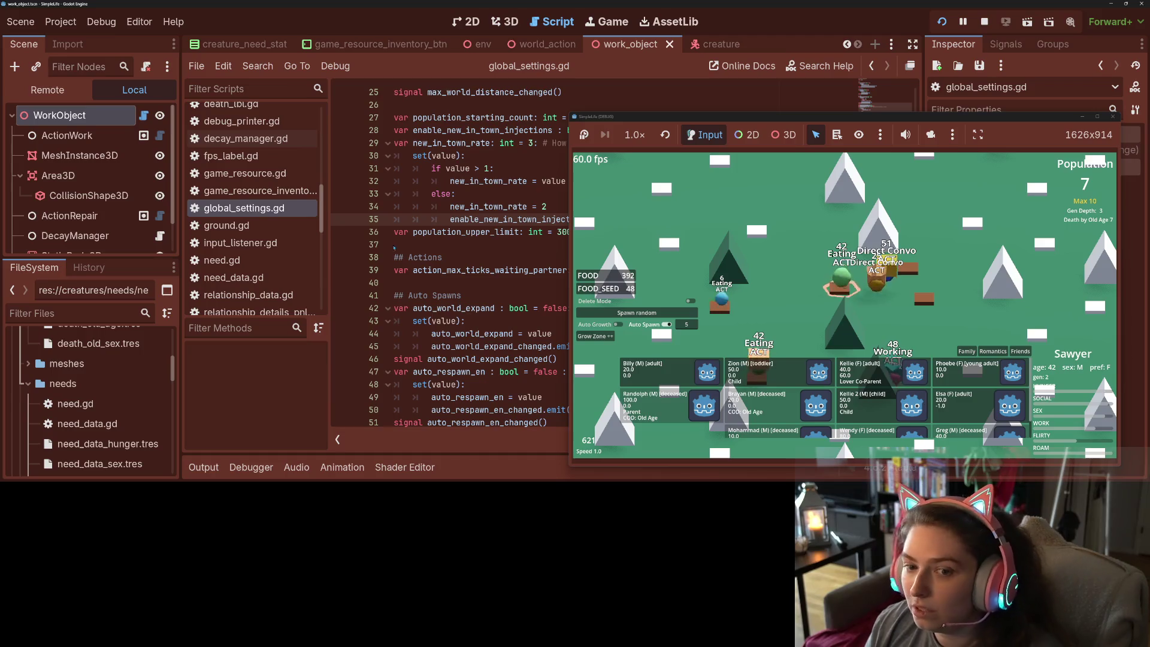
Step: Hide the side panels and open world_growth_manager.gd from the script list
scroll(262, 233, "up", 10)
scroll(262, 232, "down", 8)
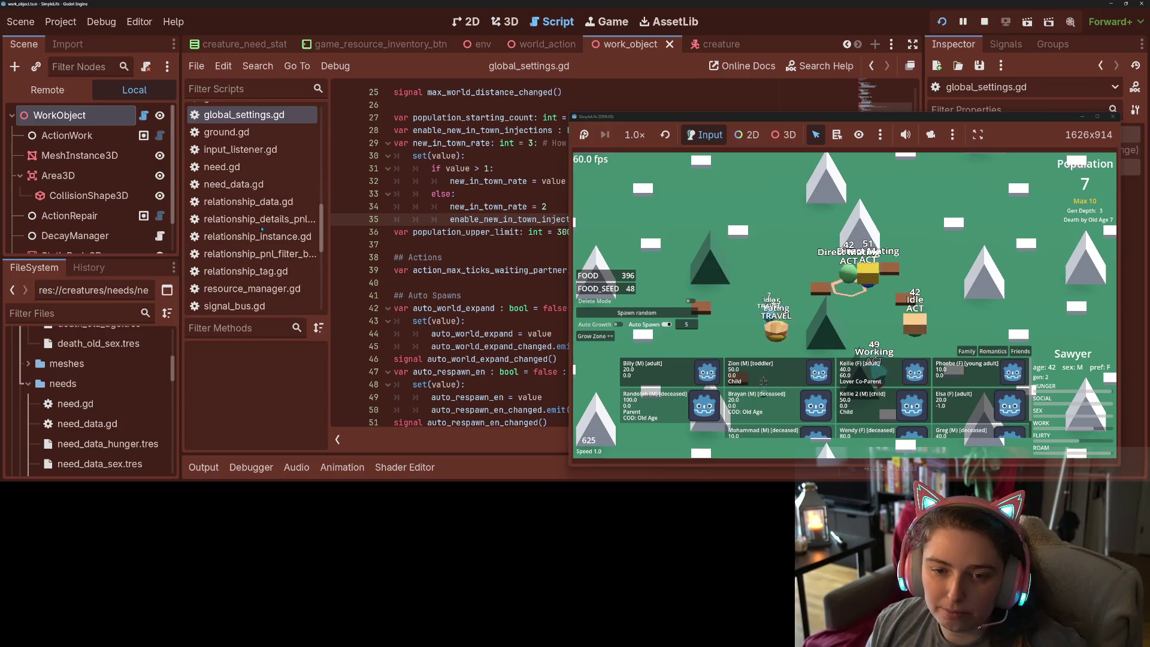
scroll(262, 229, "down", 5)
scroll(449, 239, "down", 3)
left_click(913, 43)
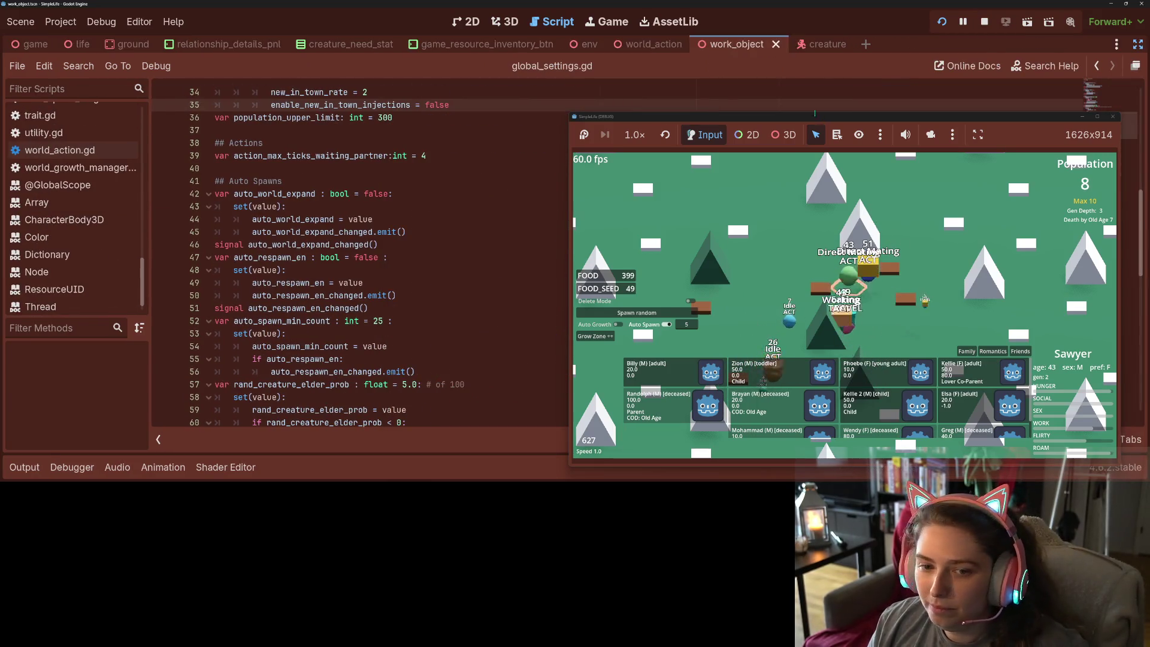
scroll(65, 239, "up", 5)
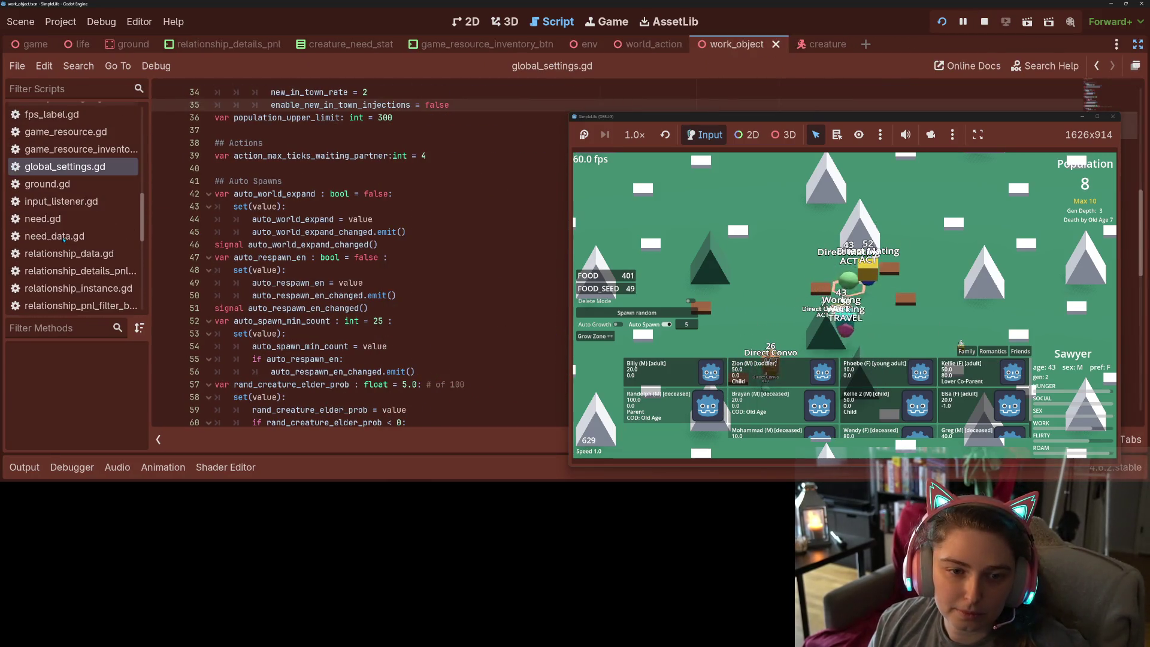
scroll(64, 240, "down", 5)
left_click(71, 251)
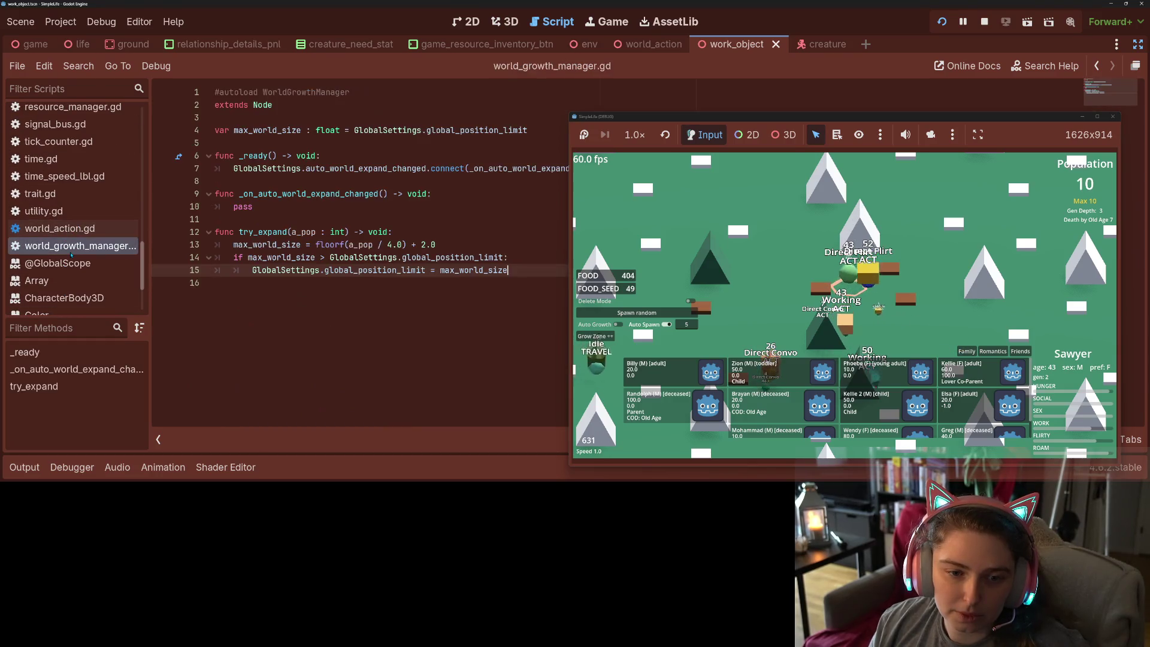
Step: Move into the try_expand body and highlight every use of max_world_size
left_click(371, 204)
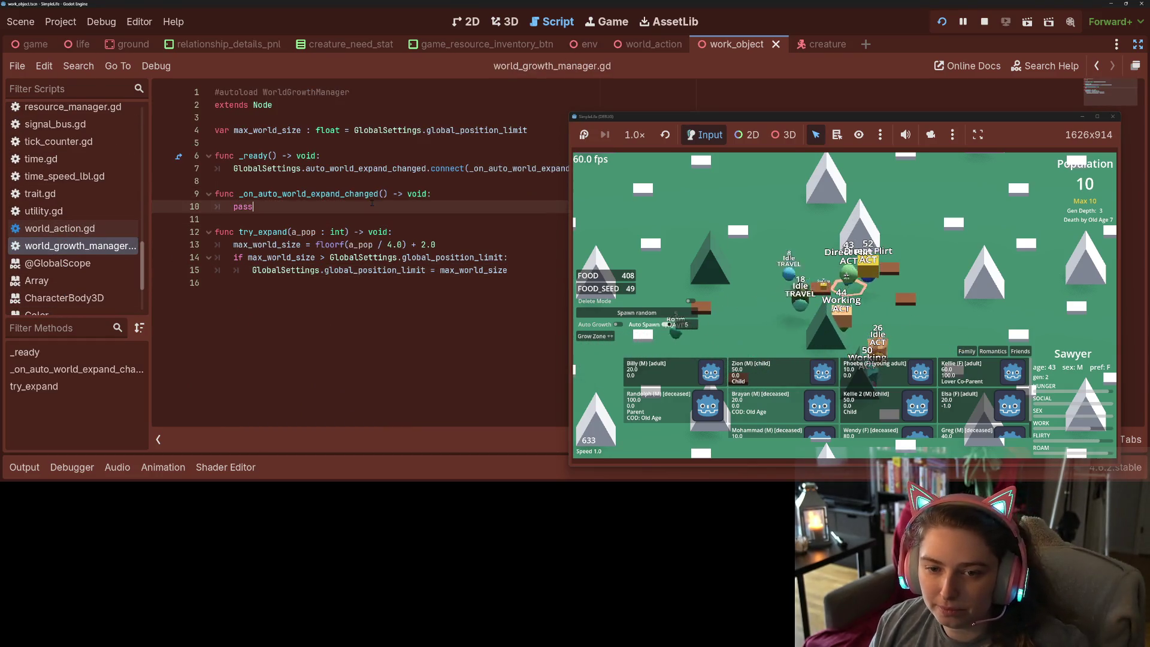
key("shift+Up")
key("Right")
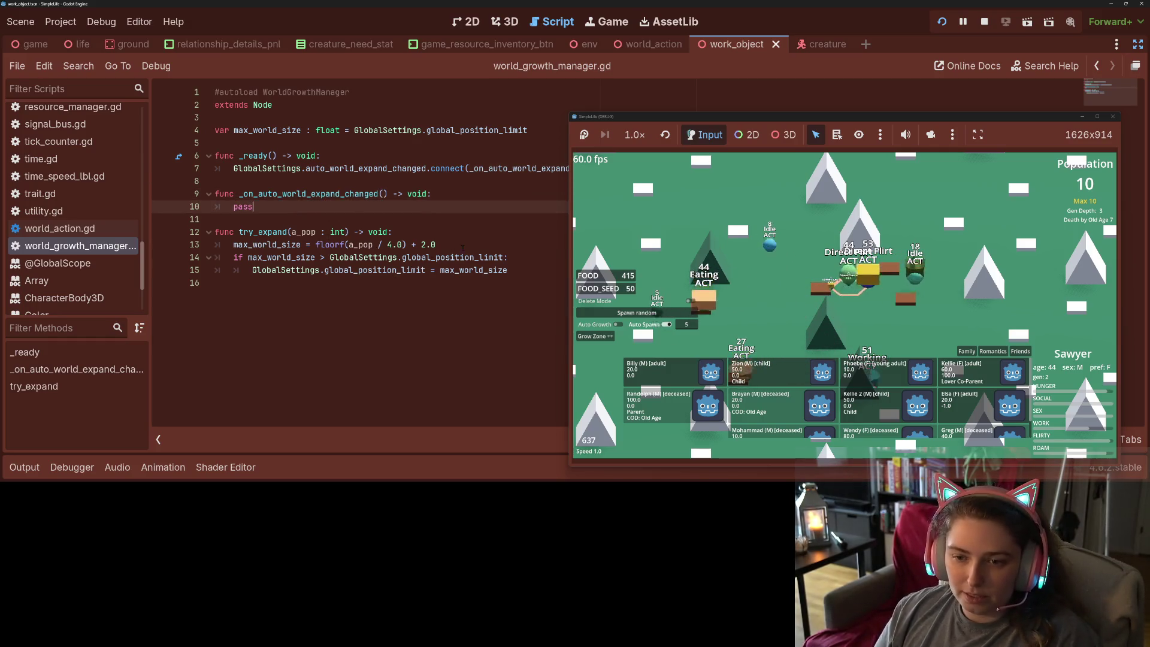
left_click(462, 246)
left_click(424, 270)
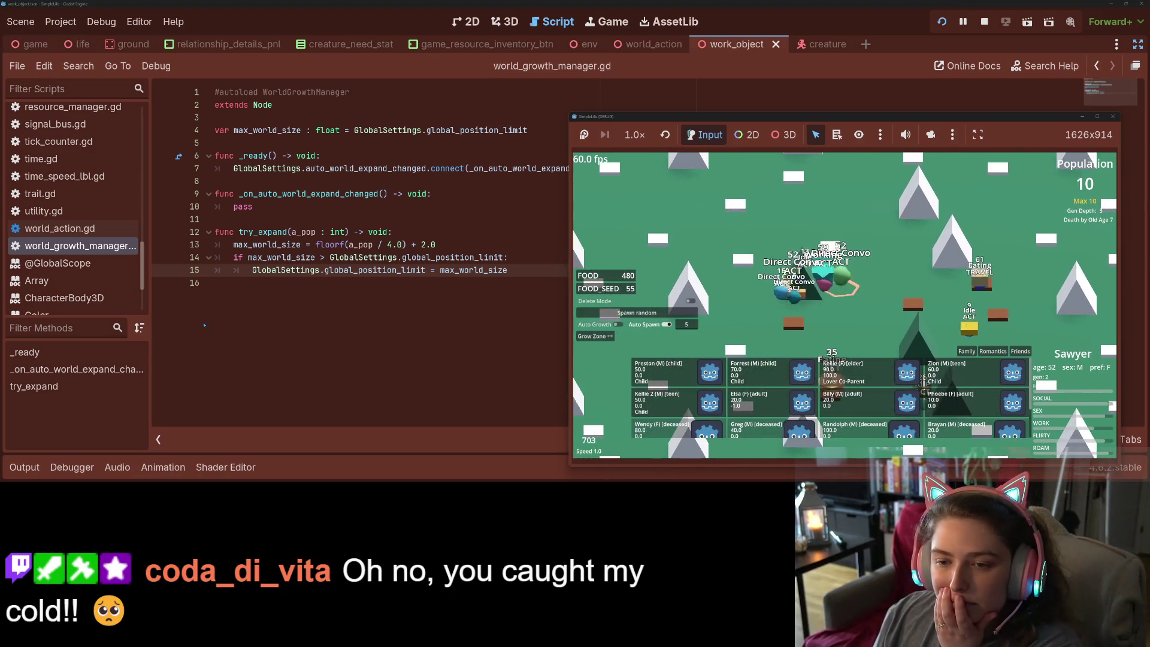
double_click(476, 271)
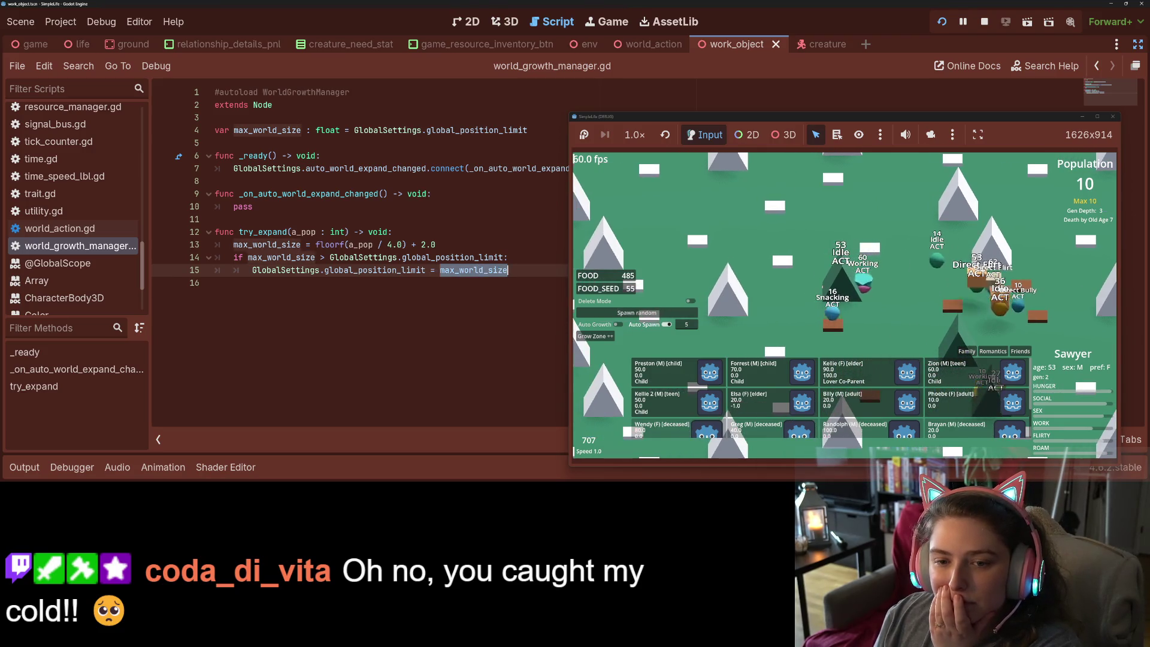
Step: Add an 'if GlobalSettings.auto_world_expand:' line below the world size calculation
left_click(297, 202)
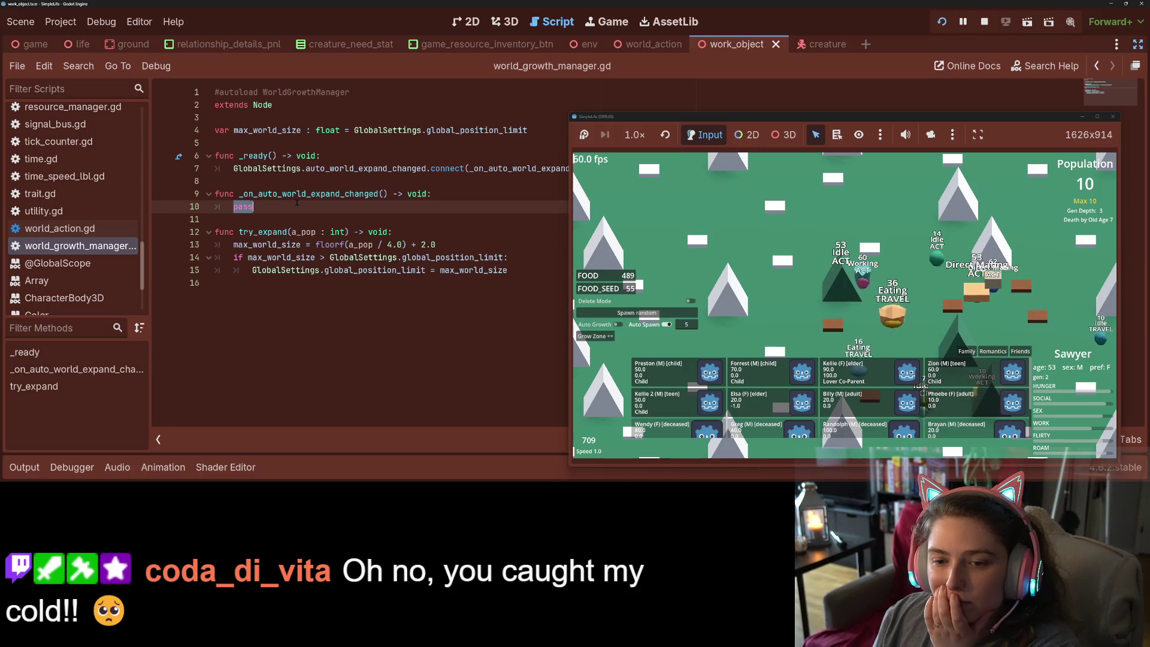
left_click(281, 270)
left_click_drag(252, 270, 456, 270)
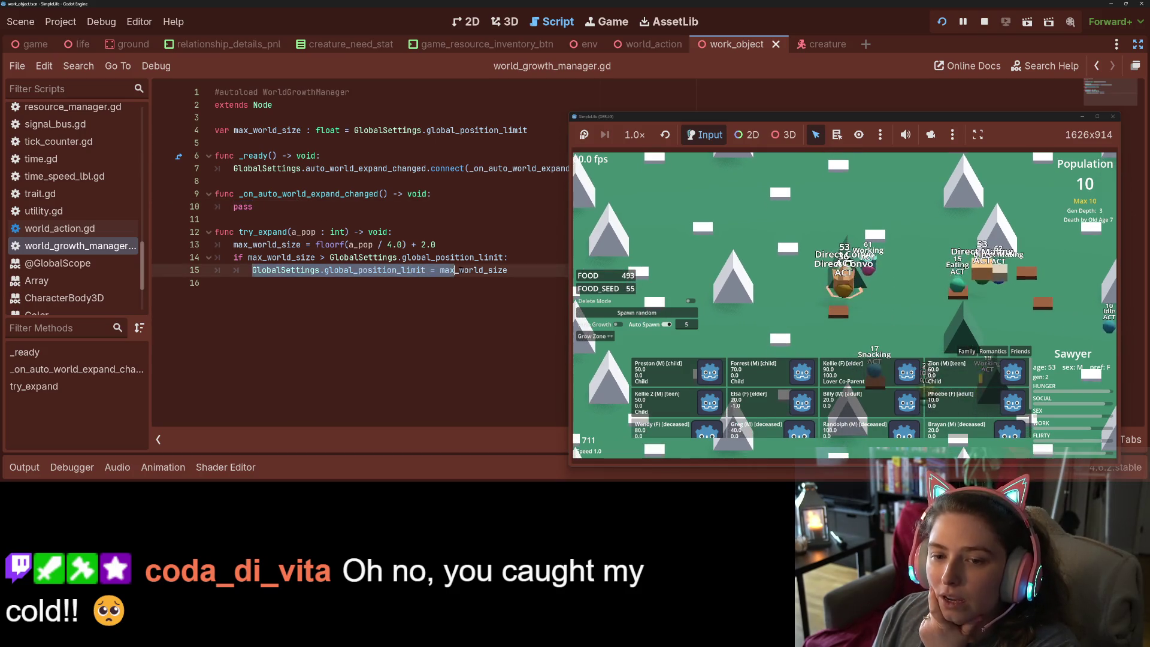
left_click(514, 257)
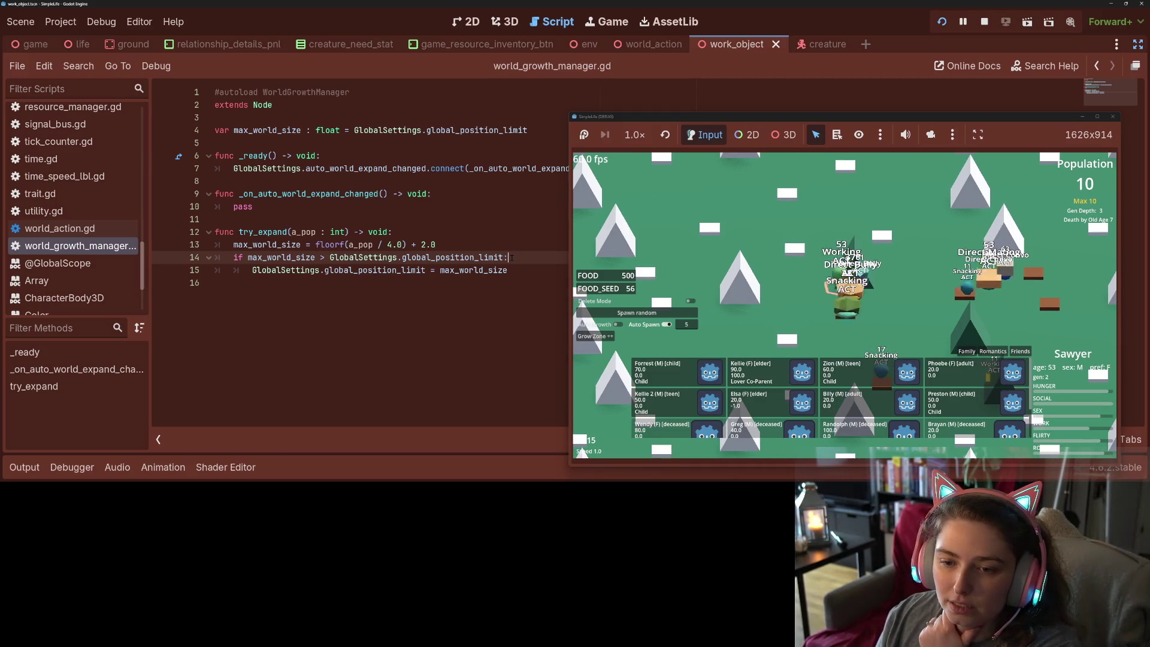
left_click(453, 240)
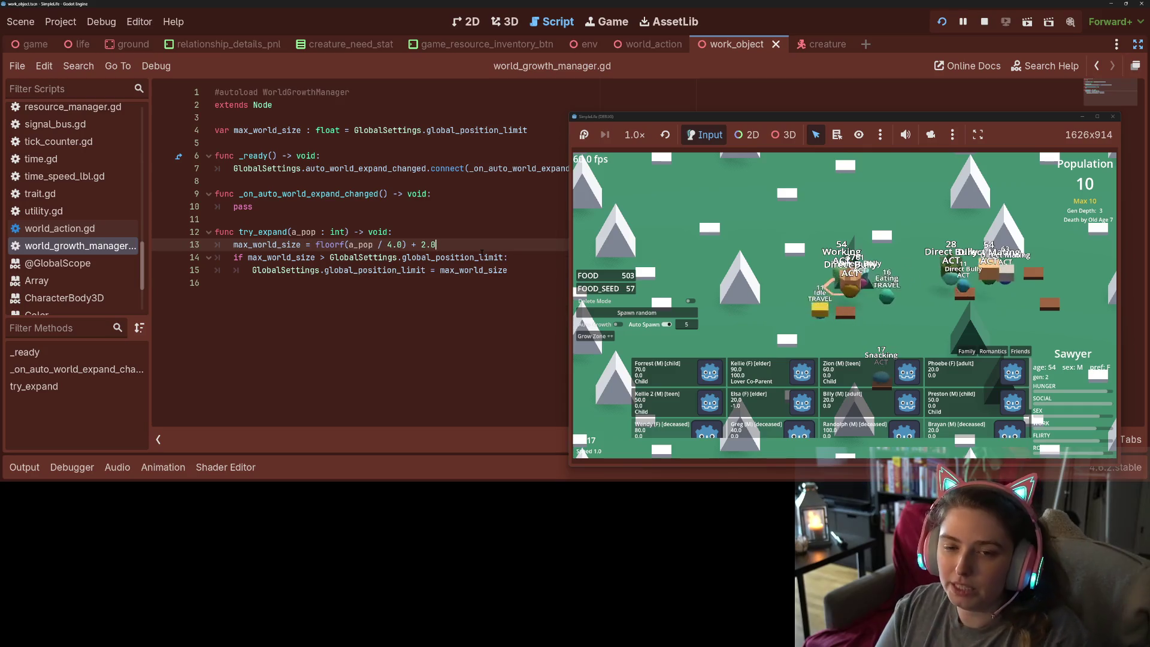
key("Return")
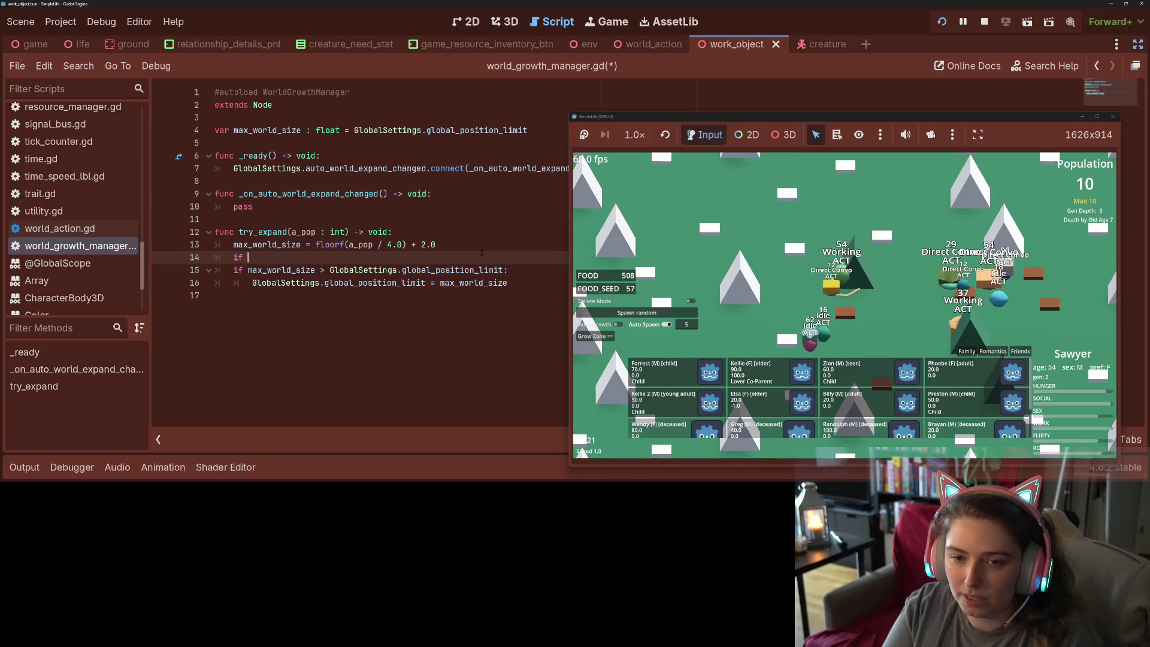
type("o")
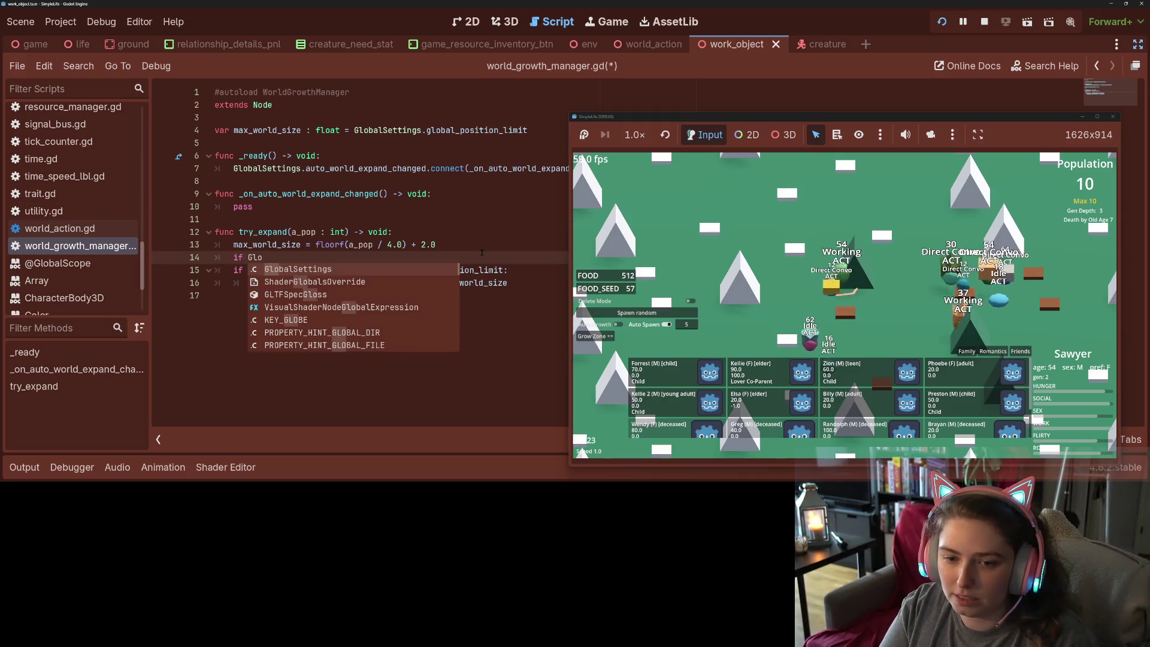
key("Return")
type(".au")
key("Down")
key("Down")
key("Down")
key("Return")
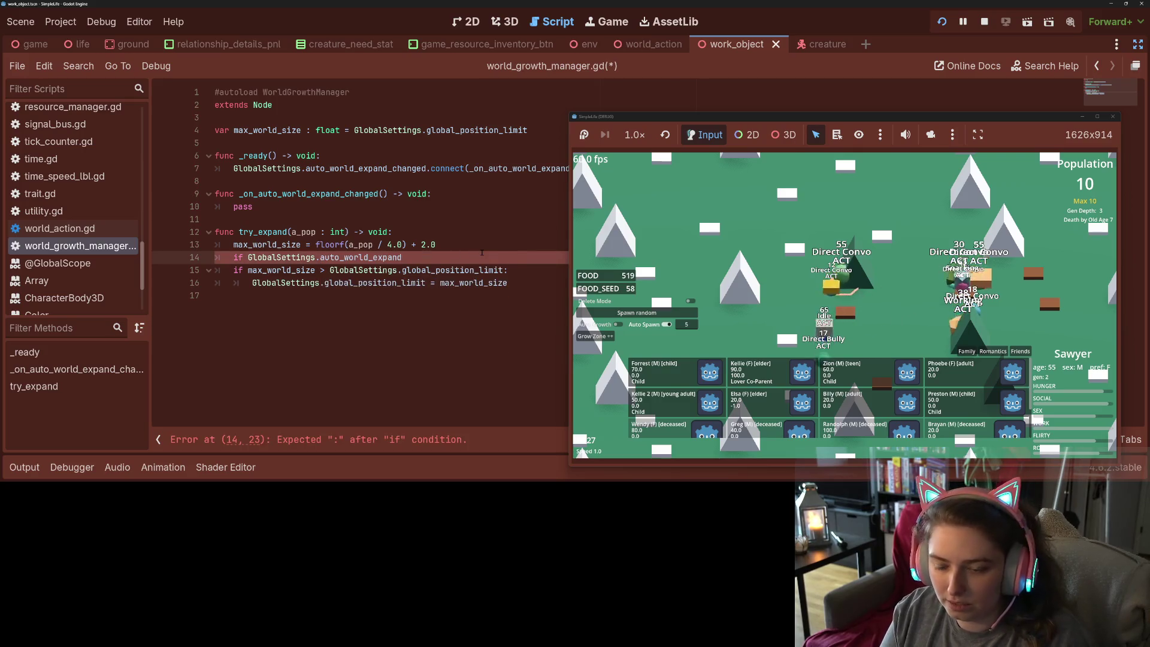
Step: Indent the size check and limit assignment under that condition, save, and add a blank line
left_click_drag(214, 271, 417, 283)
key("Tab")
key("ctrl+s")
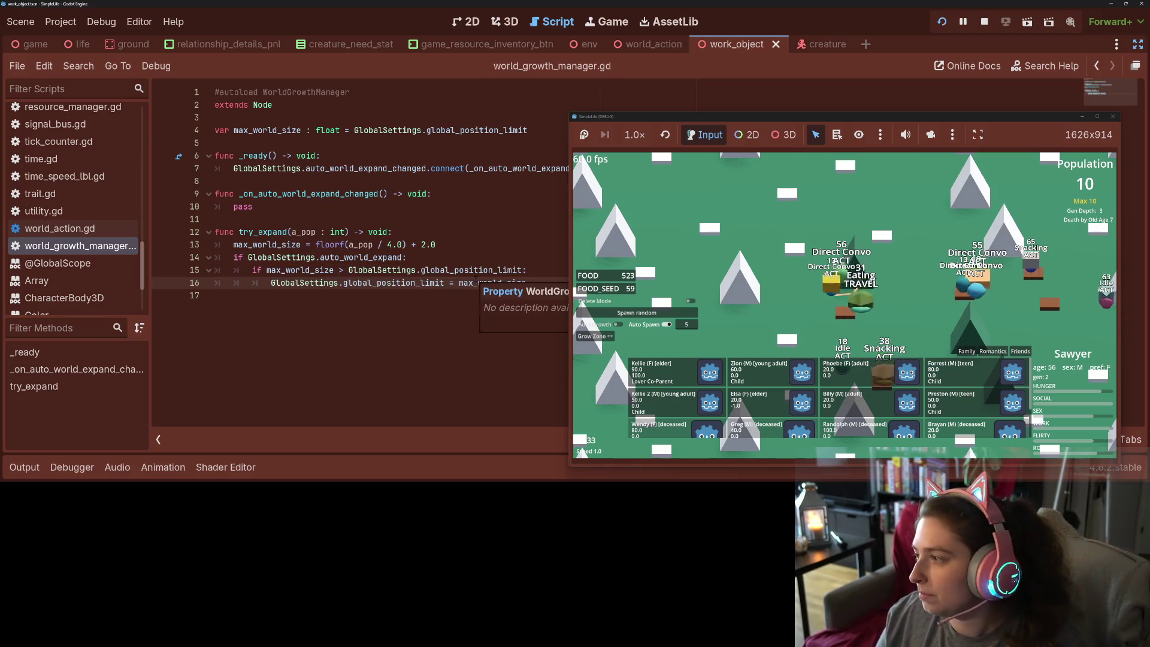
left_click(400, 308)
key("Return")
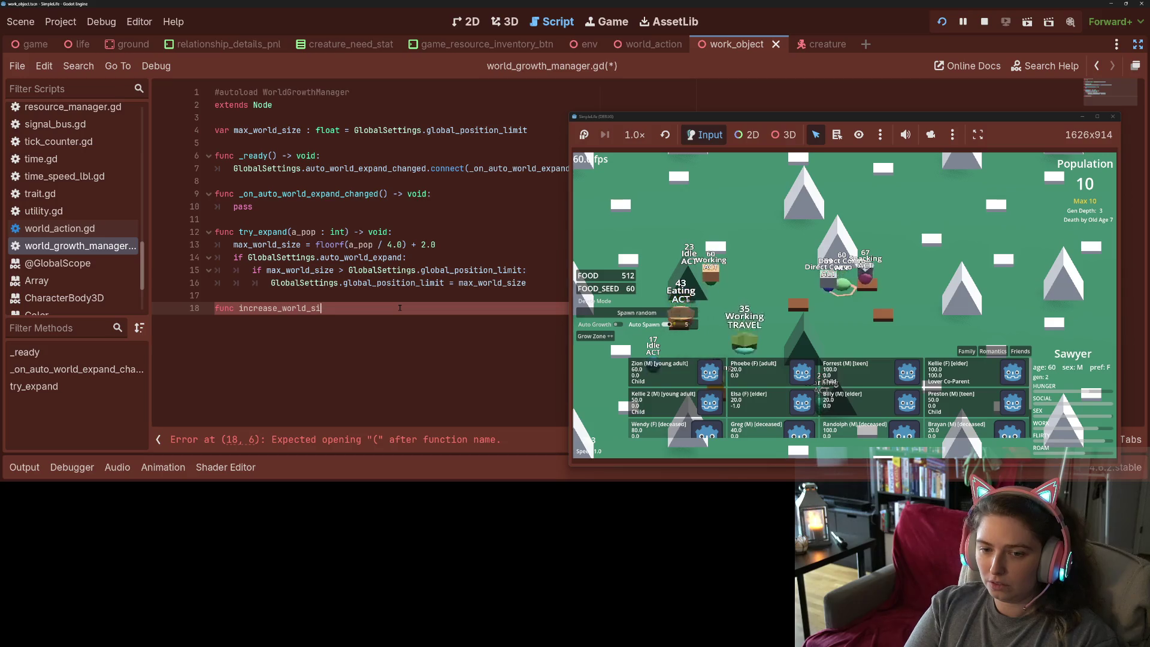
Step: Finish the increase_global_position_limit_to_full_potential() function and move the size check into it
key("BackSpace")
key("BackSpace")
key("BackSpace")
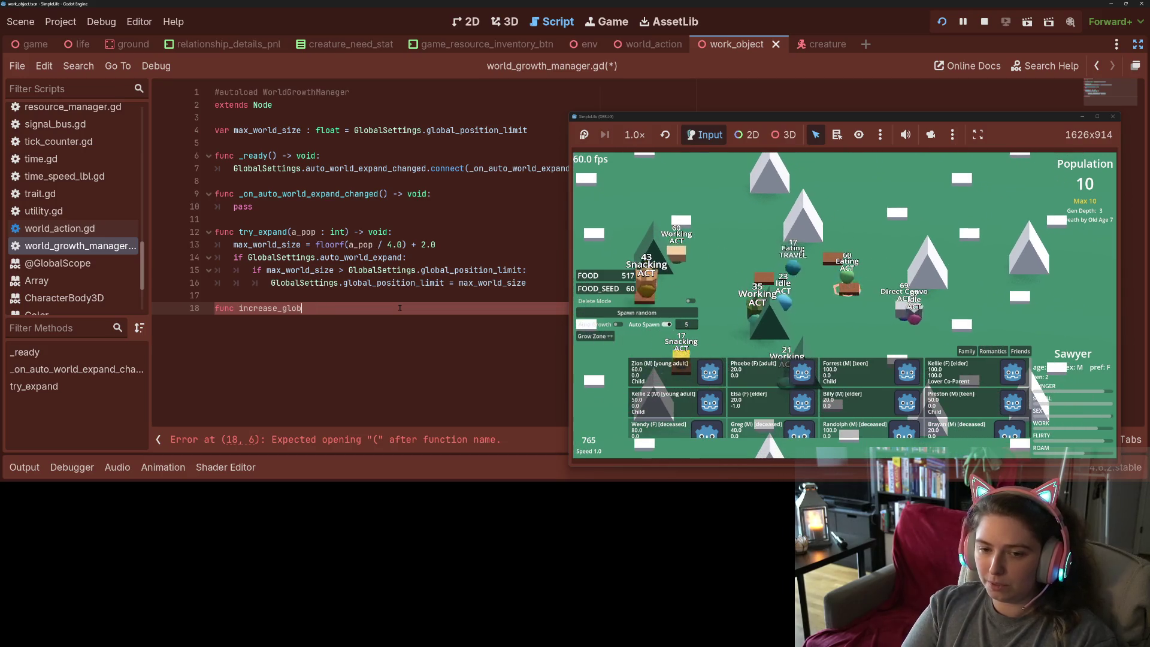
type("al_position_limit")
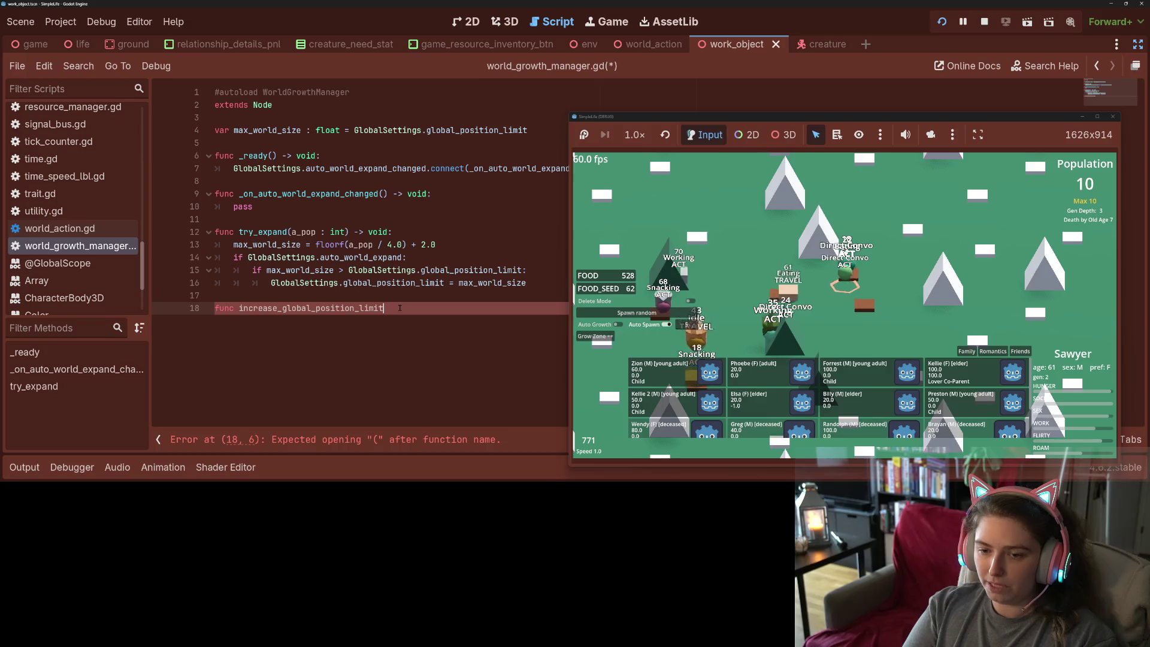
type("_to_full_potn")
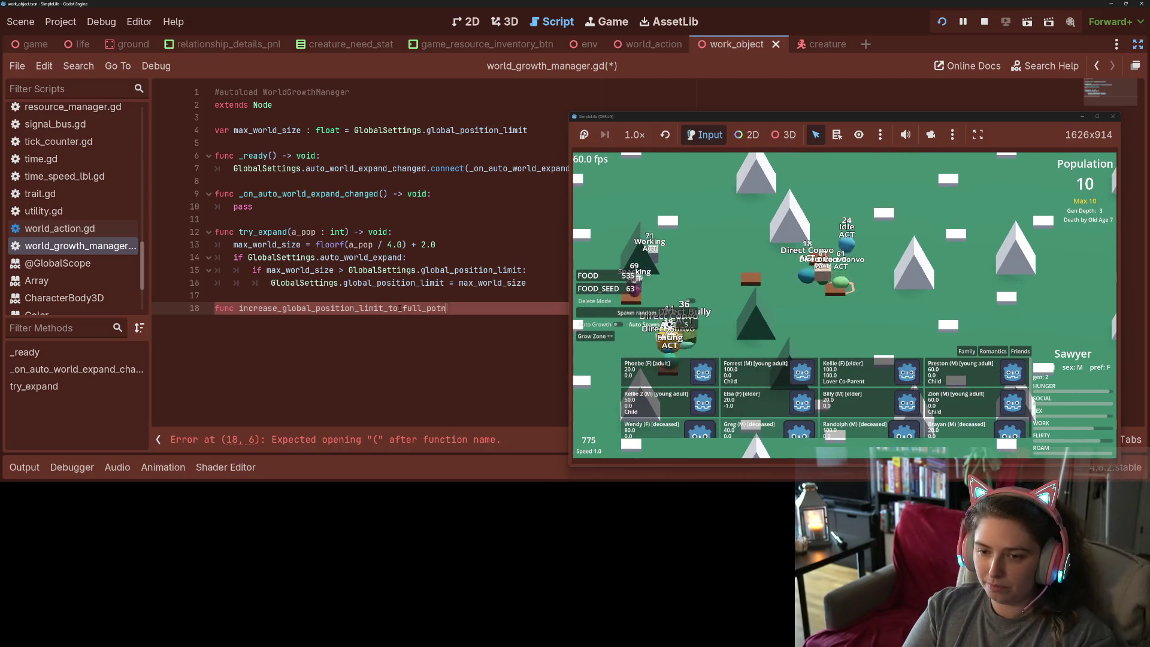
type("al() -> void")
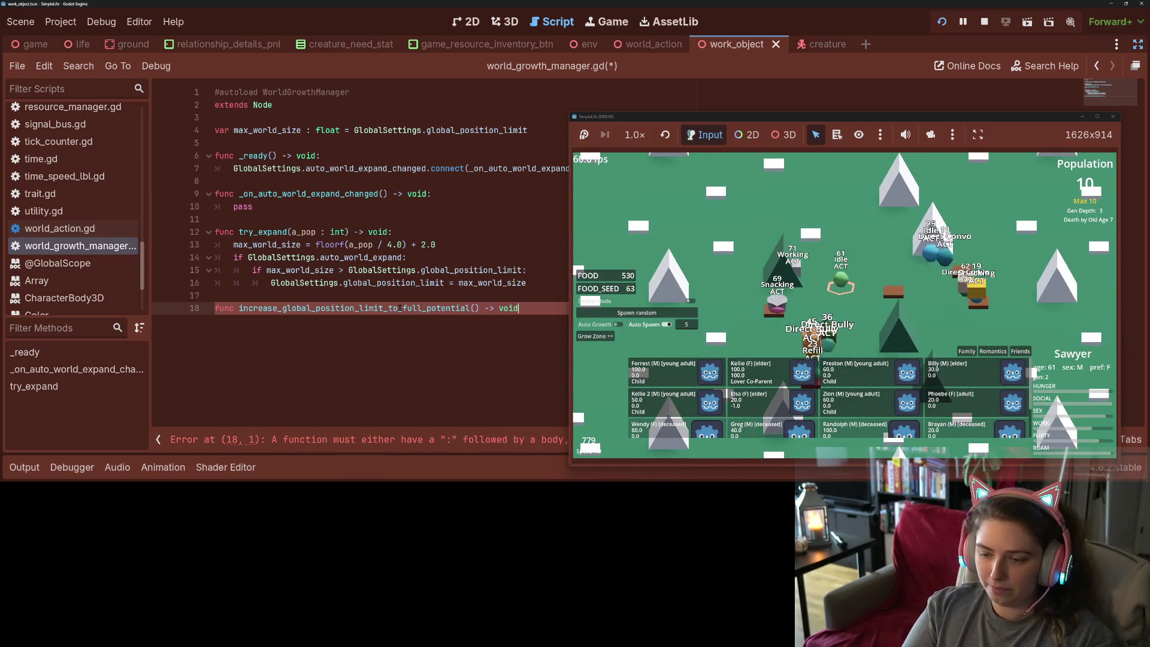
type(":")
key("Return")
left_click_drag(253, 270, 562, 282)
key("ctrl+c")
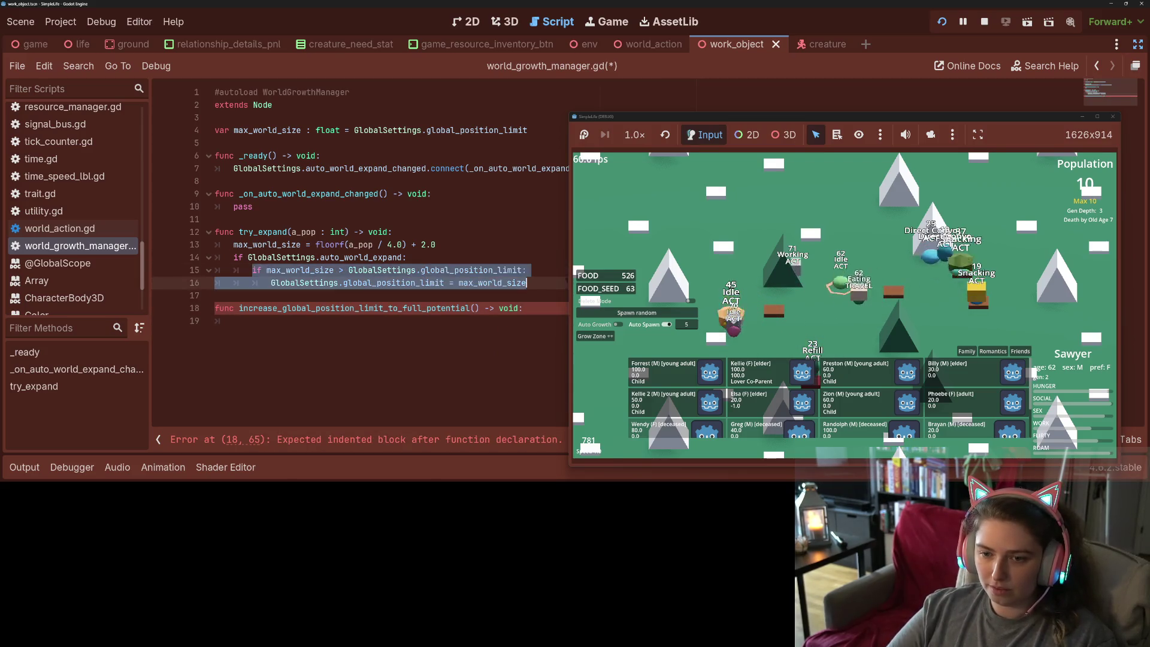
key("BackSpace")
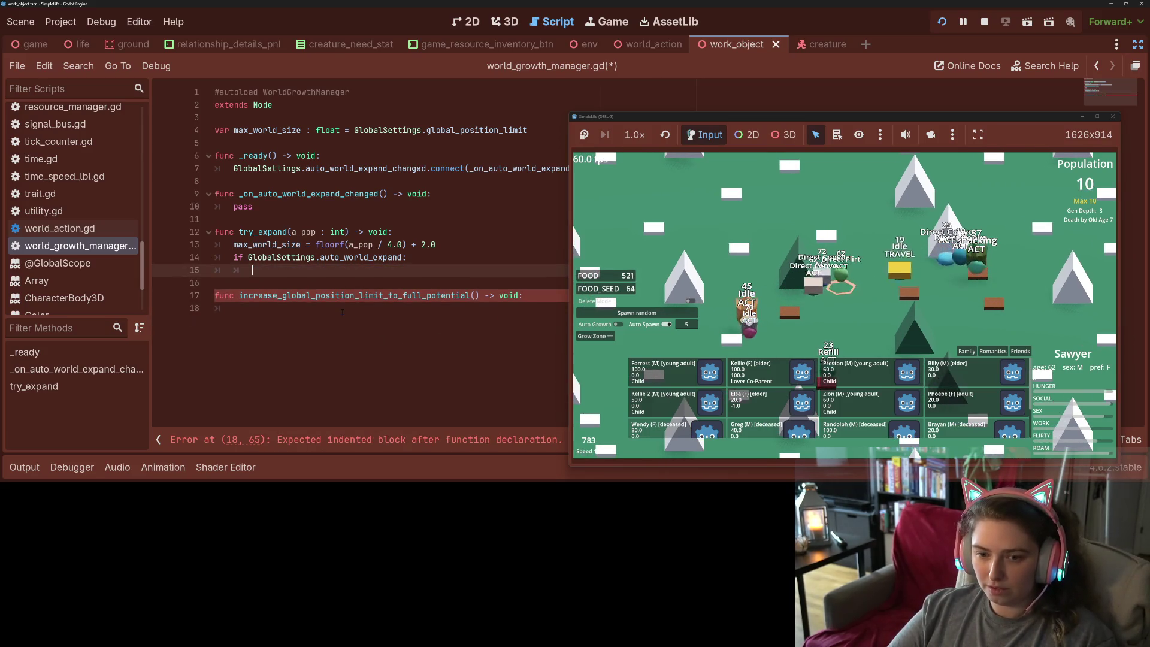
left_click(342, 312)
key("ctrl+v")
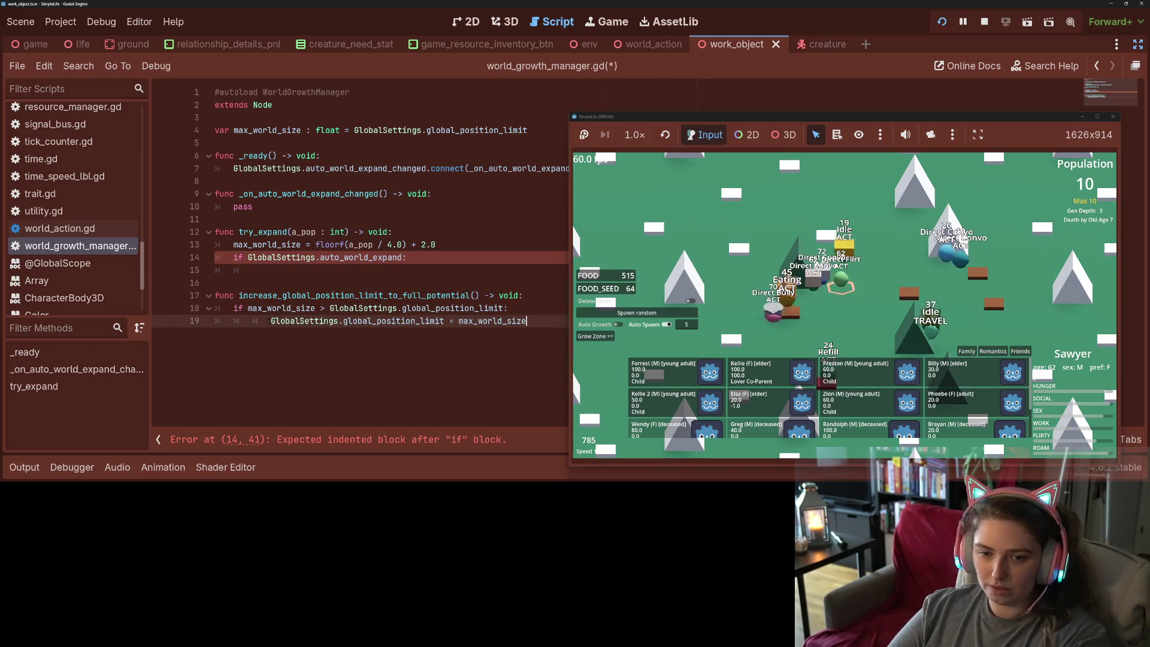
Step: Call increase_global_position_limit_to_full_potential() inside try_expand's auto-expand if, and save
key("shift+Tab")
double_click(266, 295)
key("ctrl+c")
left_click(292, 270)
key("ctrl+v")
type("()")
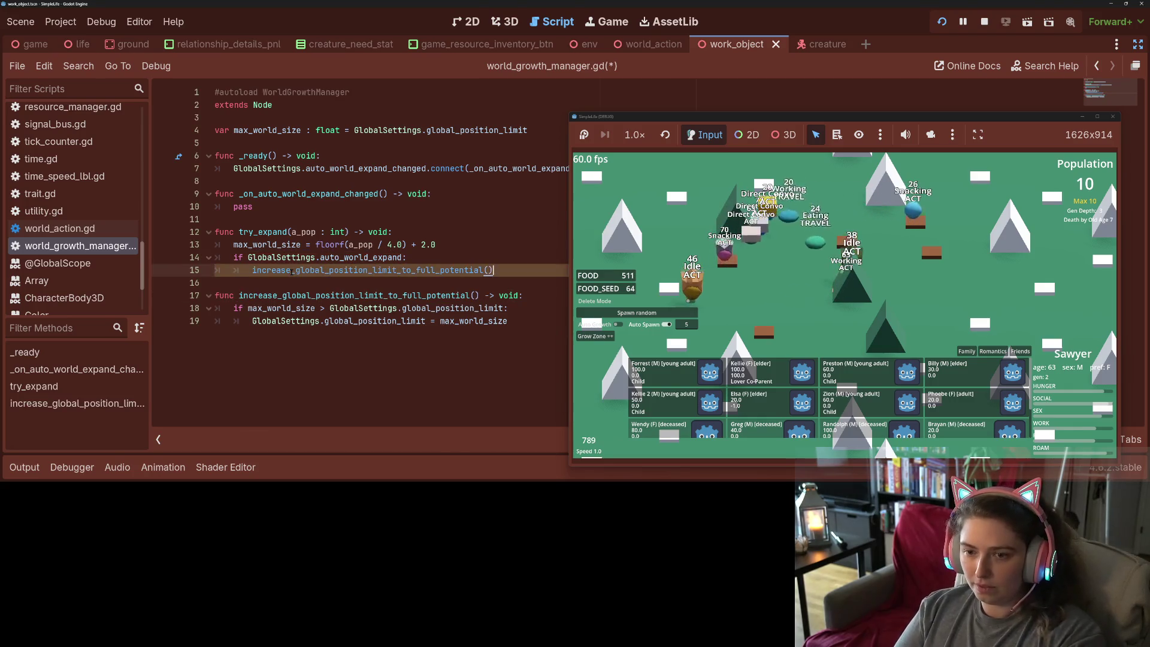
key("ctrl+s")
Step: Copy the auto-expand if block into the changed handler, replacing pass
left_click(235, 257)
left_click_drag(235, 258, 507, 271)
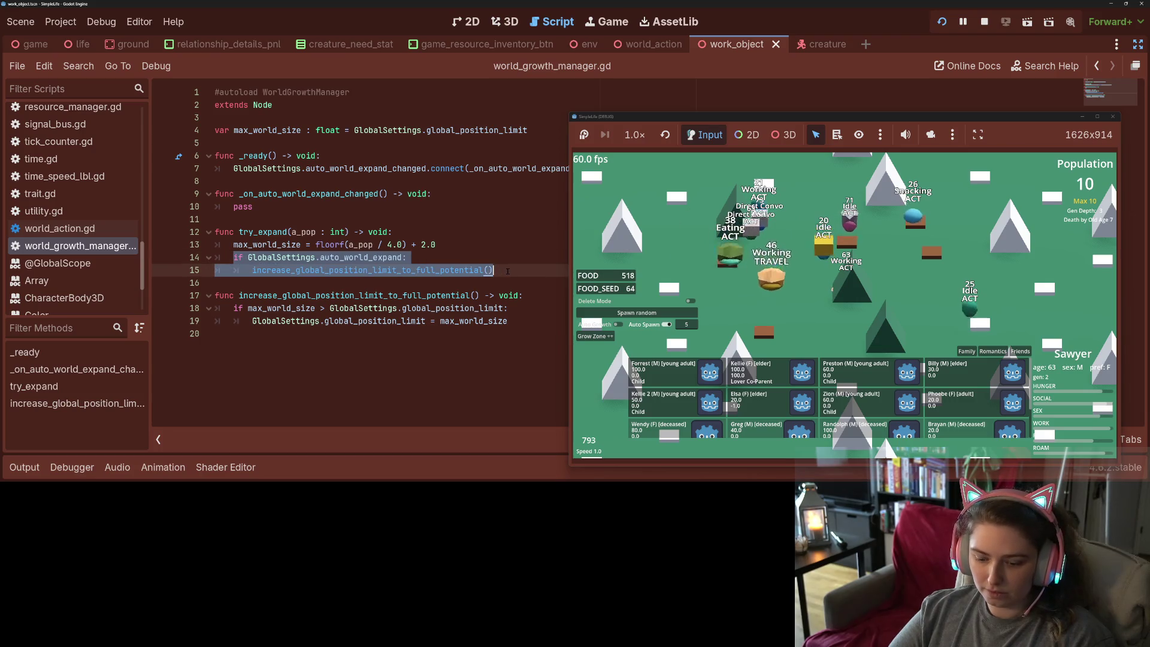
key("ctrl+c")
double_click(243, 207)
key("ctrl+v")
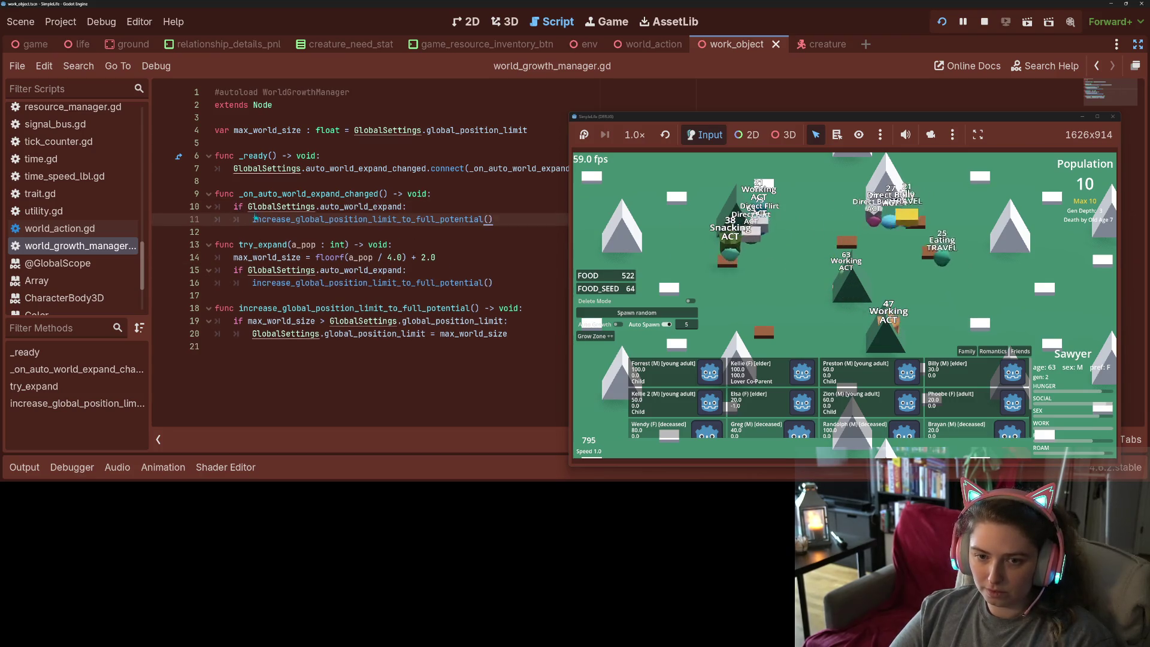
left_click(282, 230)
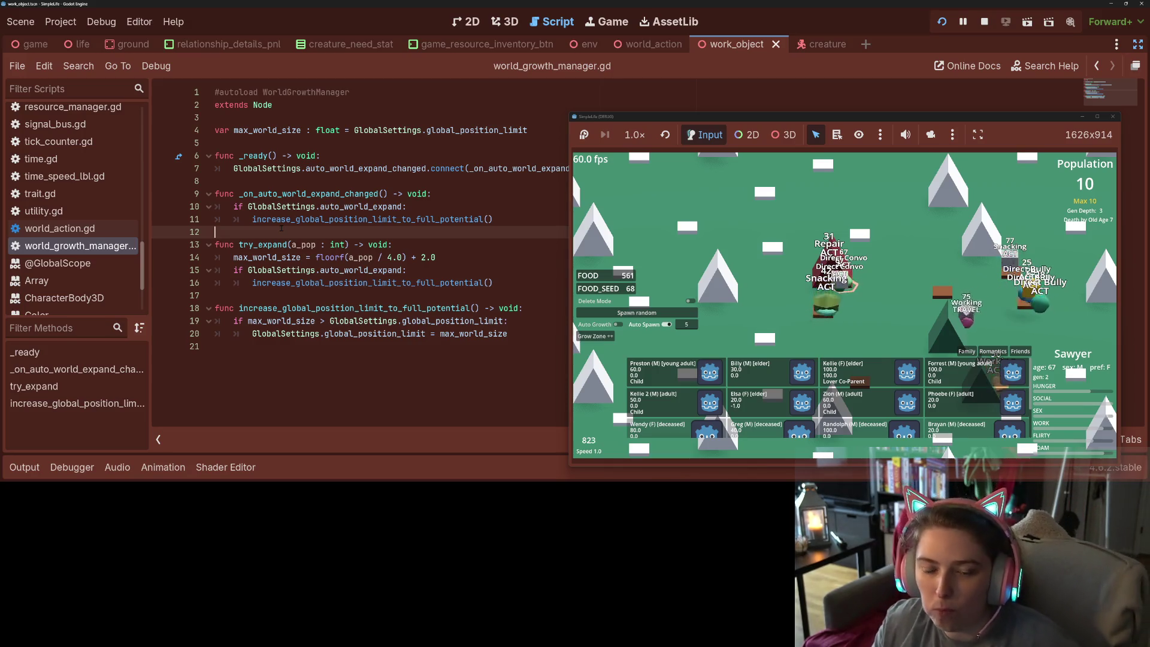
Step: Declare a new func can_world_expand() -> bool between the existing functions
left_click(595, 336)
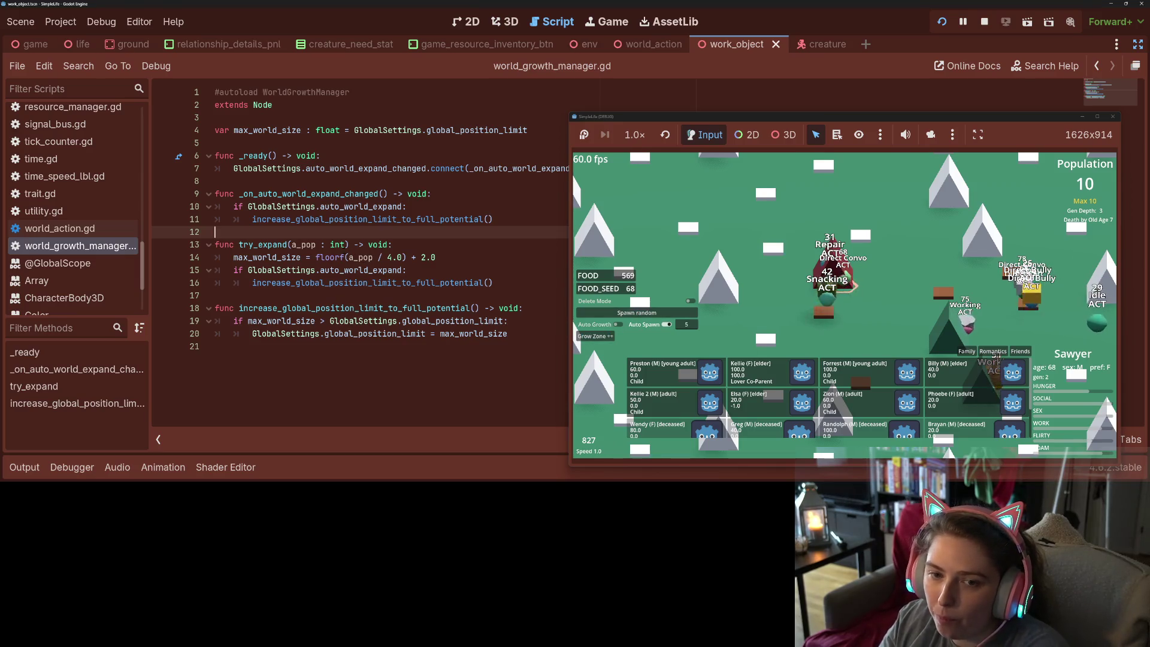
left_click(215, 181)
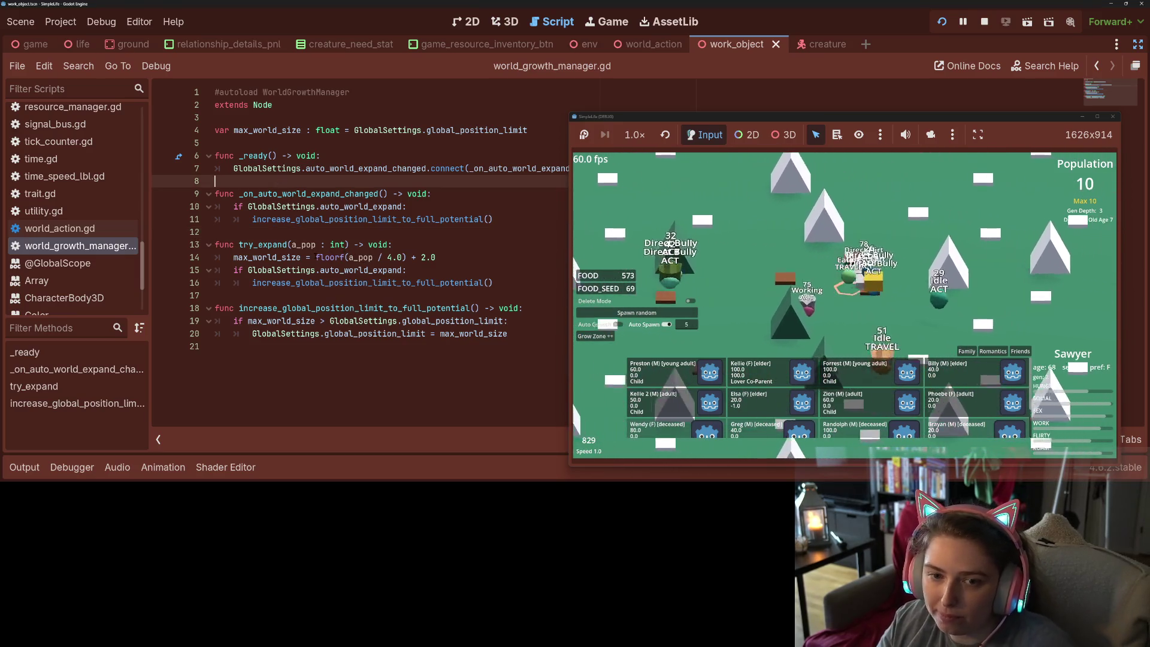
left_click(331, 230)
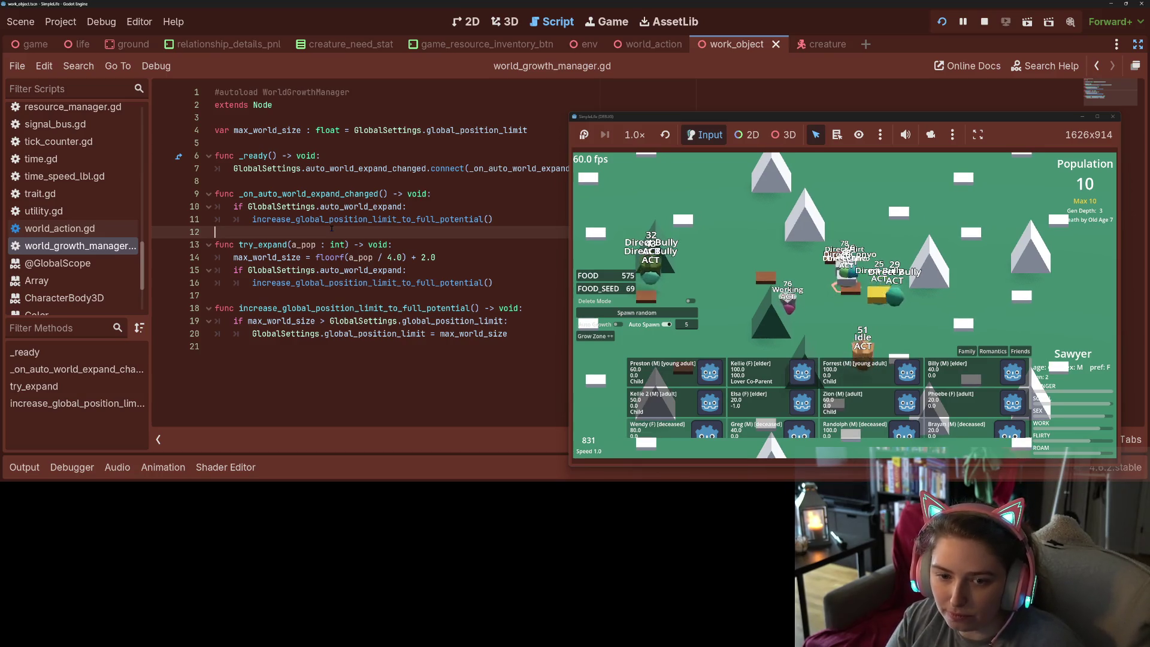
key("Return")
key("Return")
key("Up")
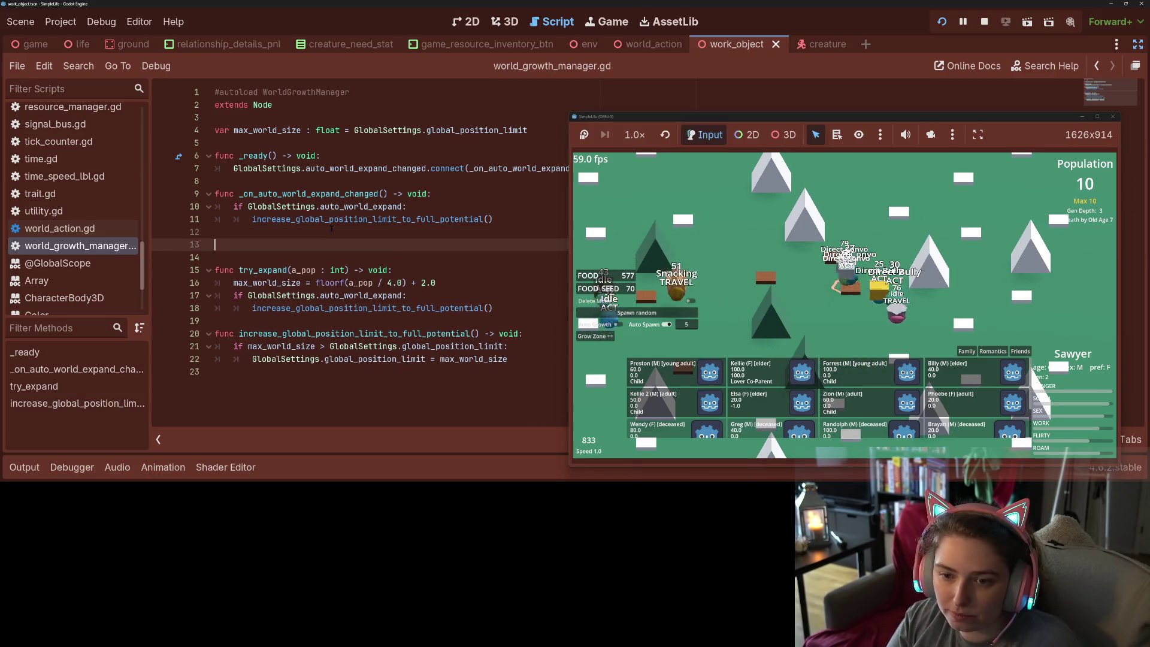
key("BackSpace")
type("func")
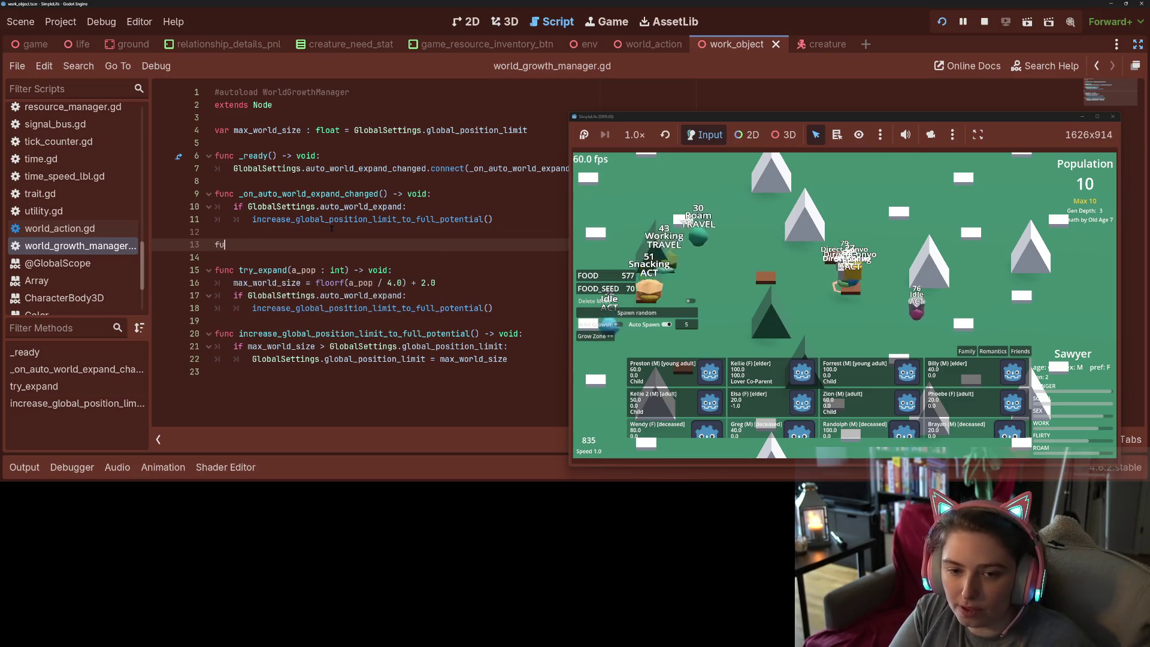
type(" ca")
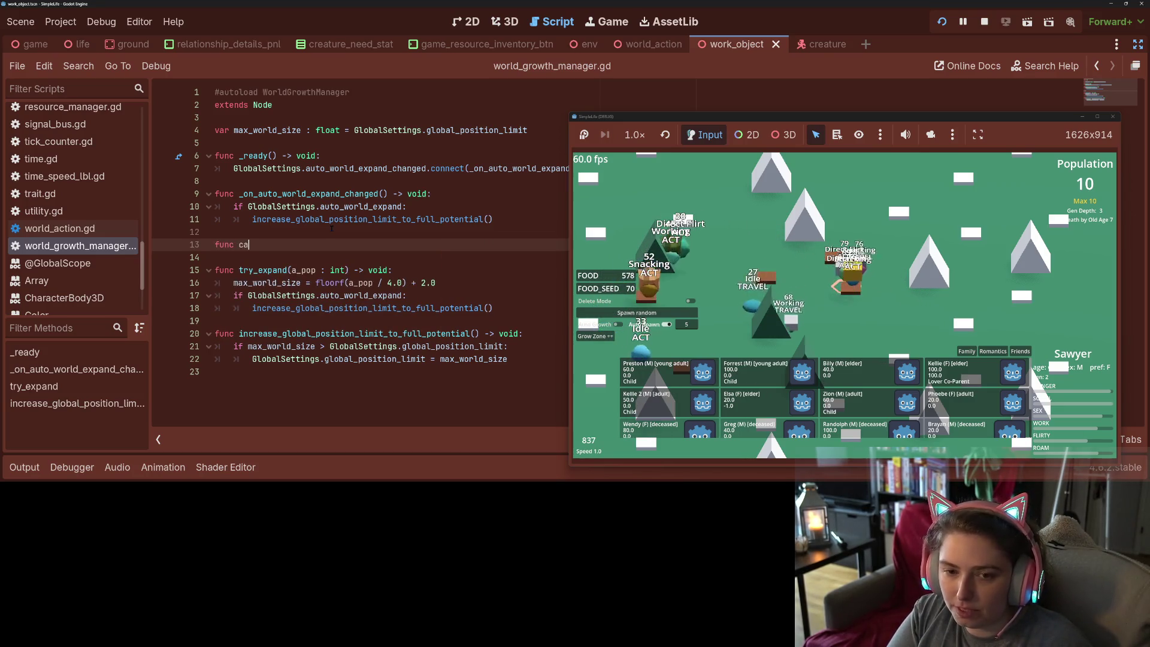
type("n_world(")
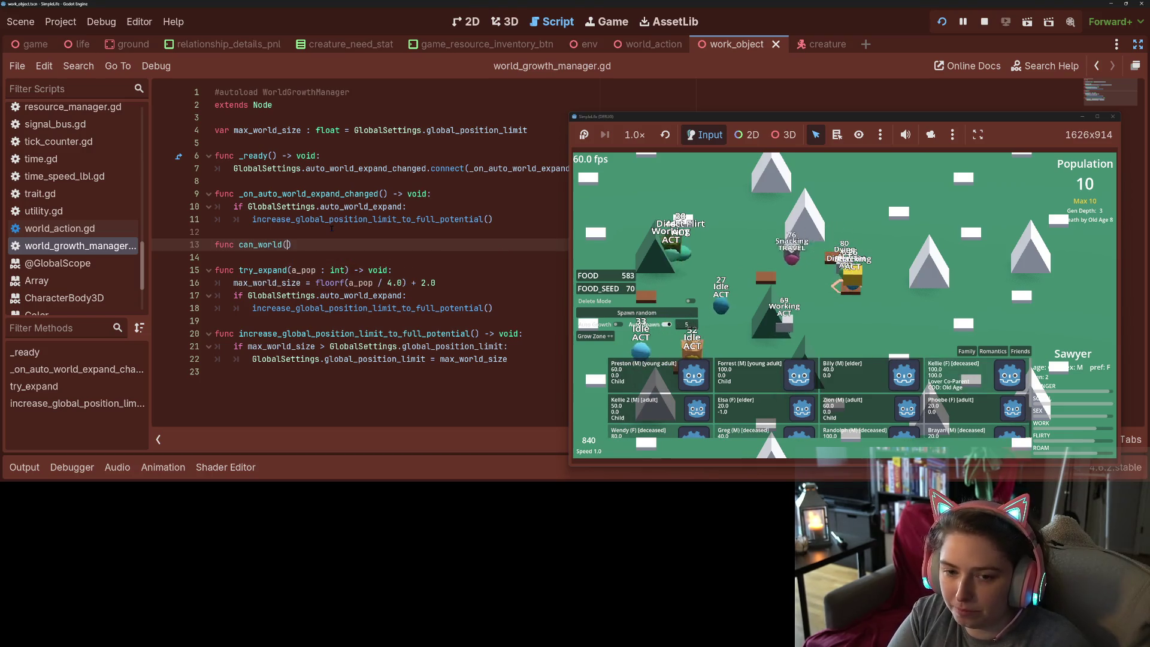
key("BackSpace")
type("_expand() ->")
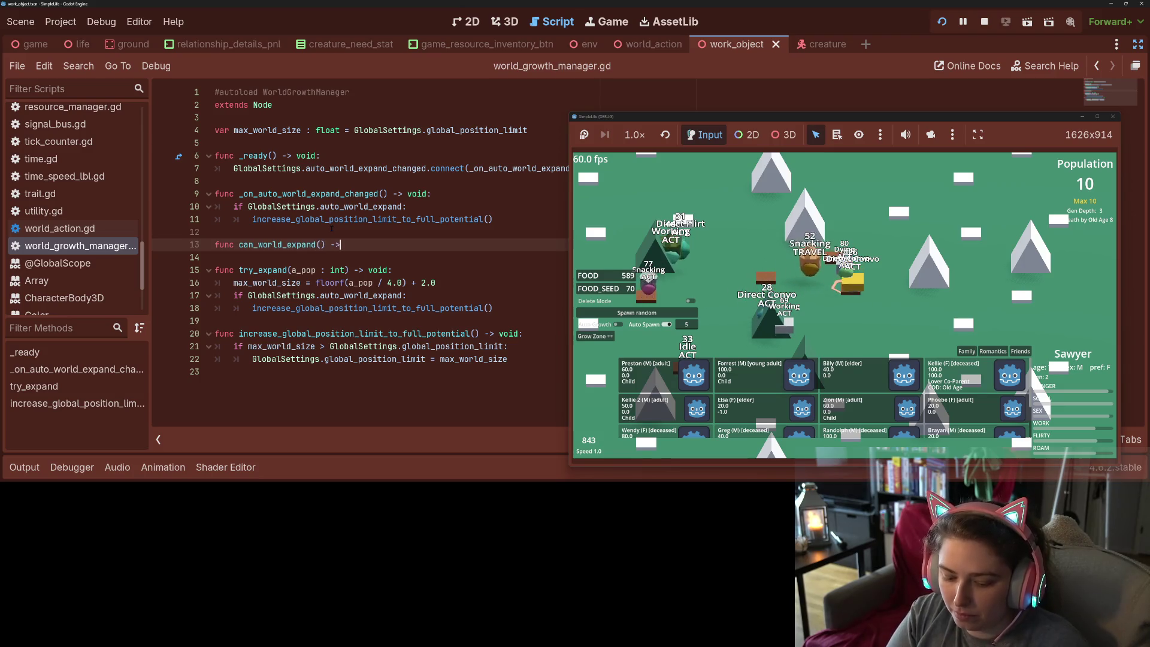
type(":")
key("Return")
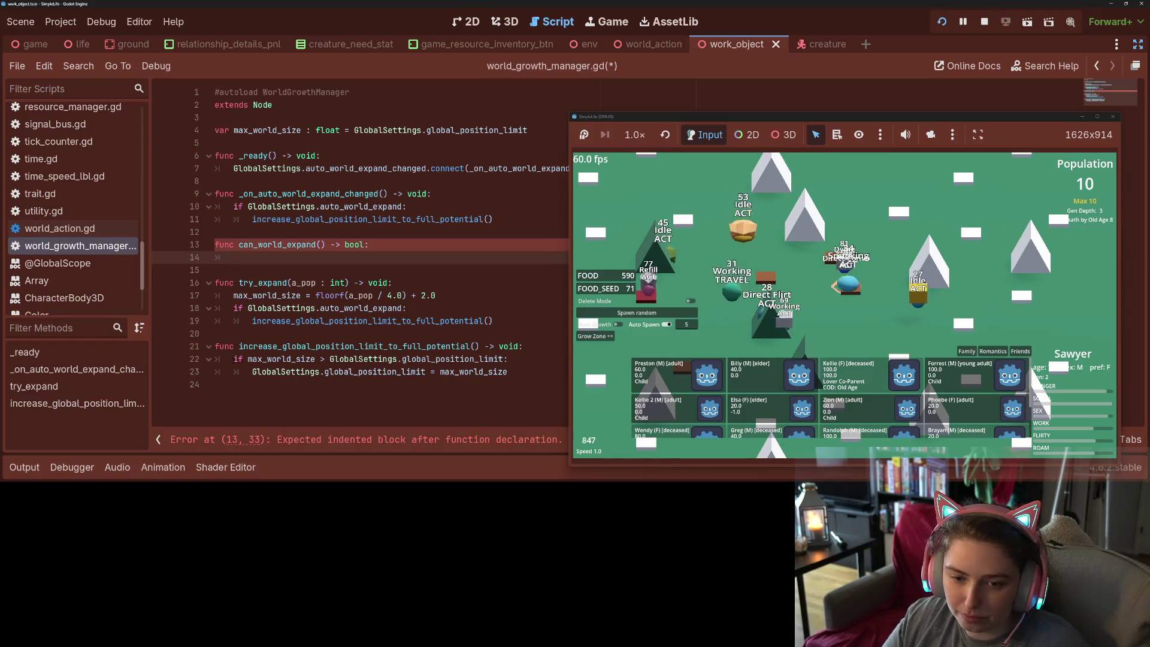
Step: Make can_world_expand return line 22's max_world_size comparison, and save
left_click_drag(234, 358, 465, 358)
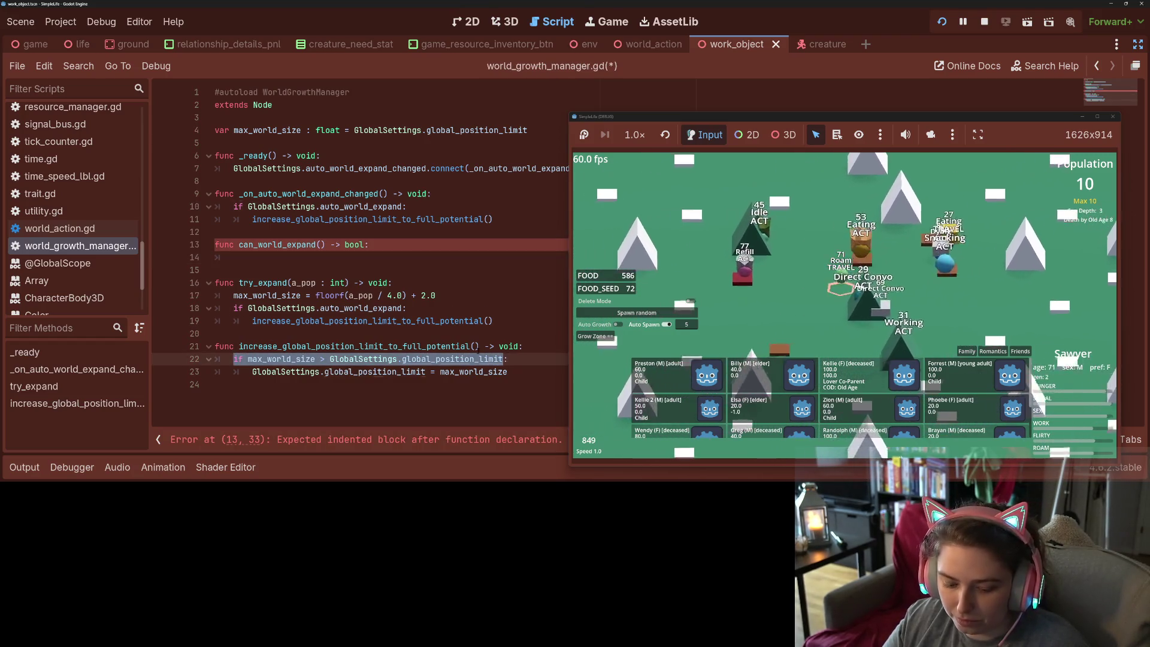
left_click(359, 371)
left_click(249, 359)
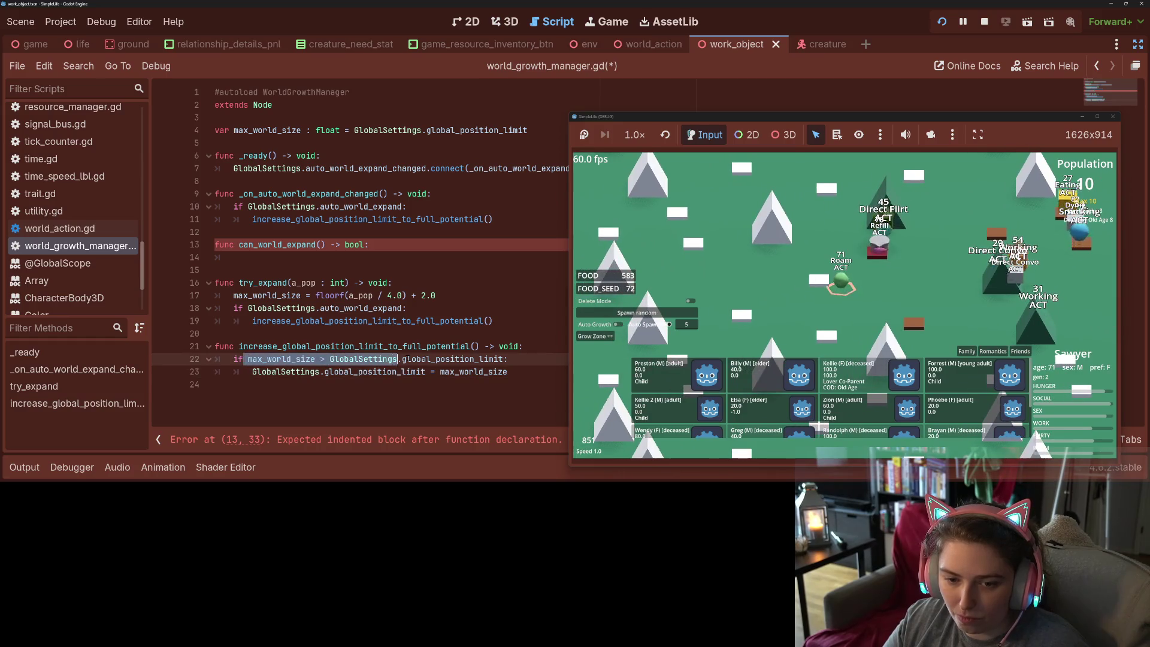
left_click_drag(248, 358, 505, 359)
left_click(346, 259)
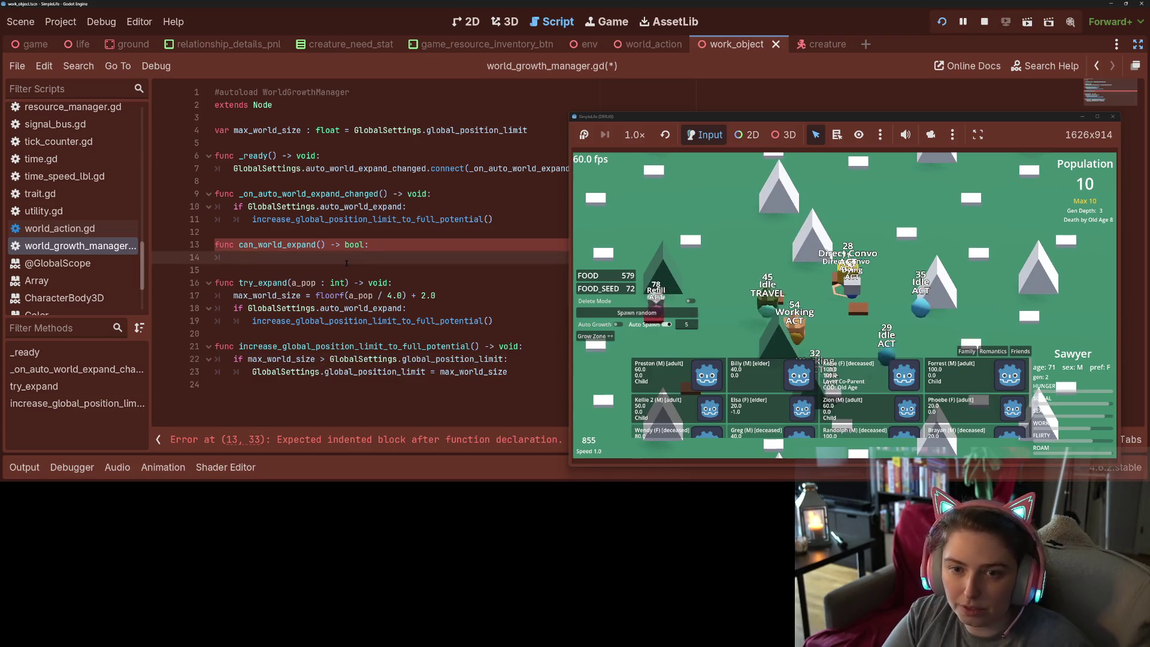
key("ctrl+v")
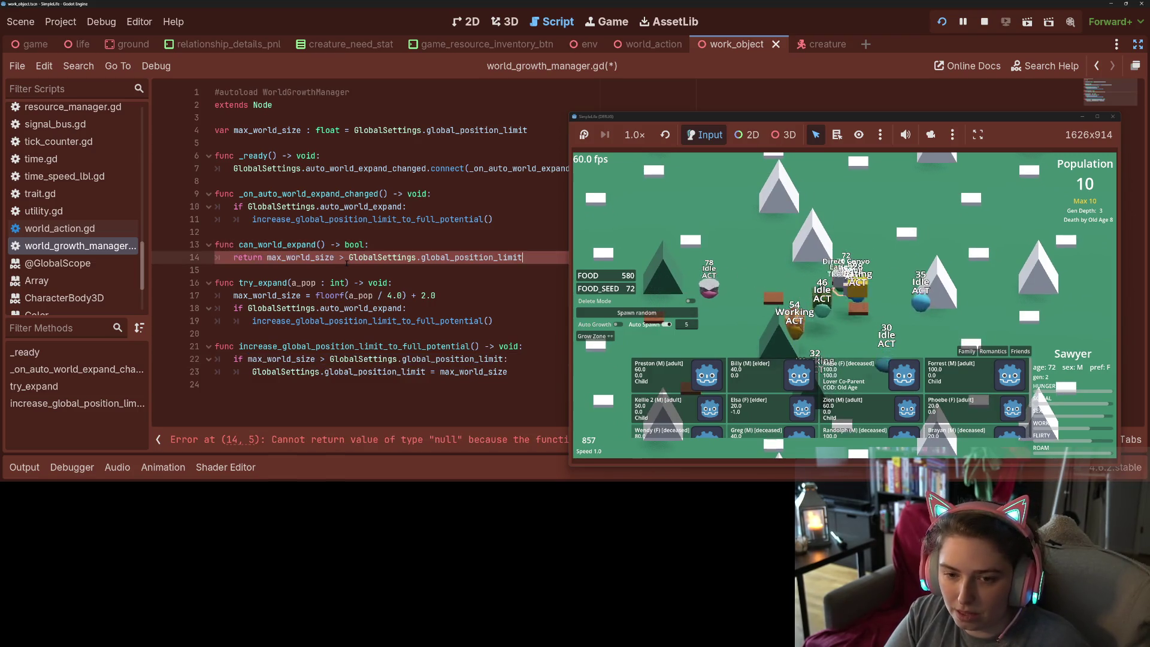
key("ctrl+s")
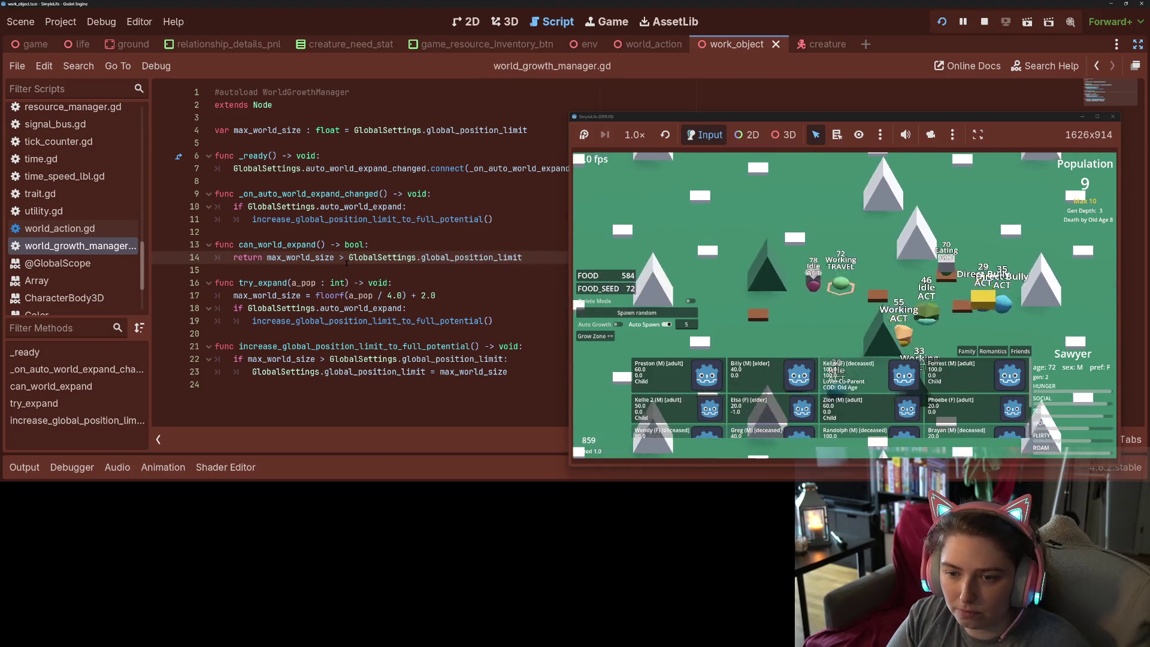
Step: Replace line 22's comparison with a can_world_expand() call and save
double_click(251, 245)
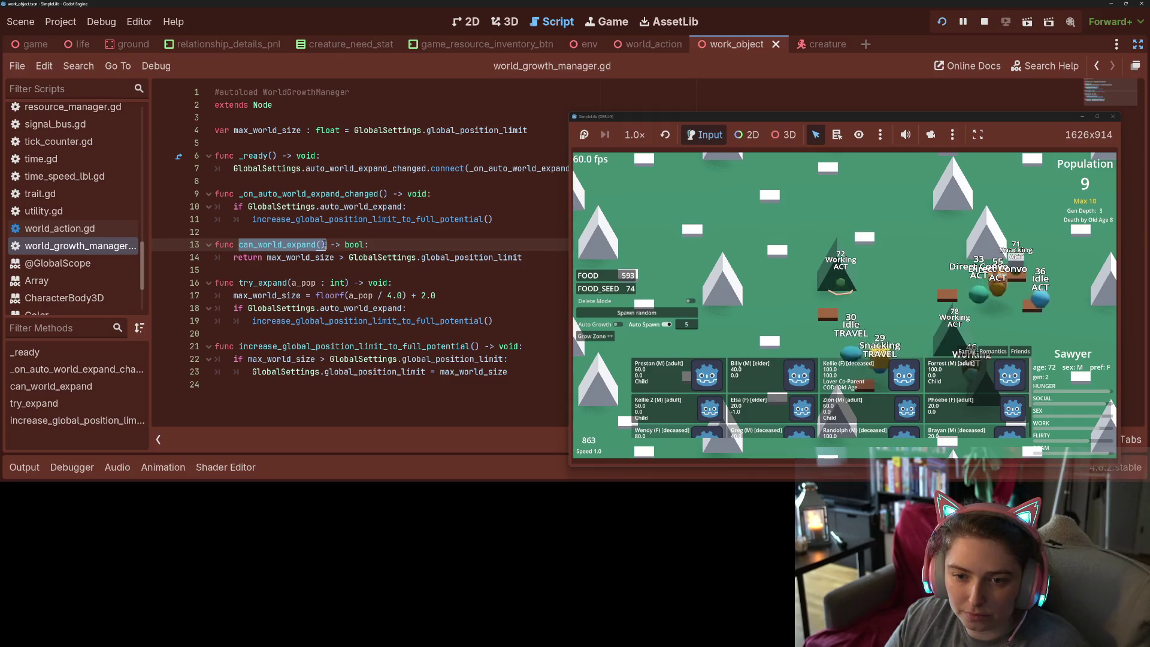
left_click_drag(248, 359, 504, 359)
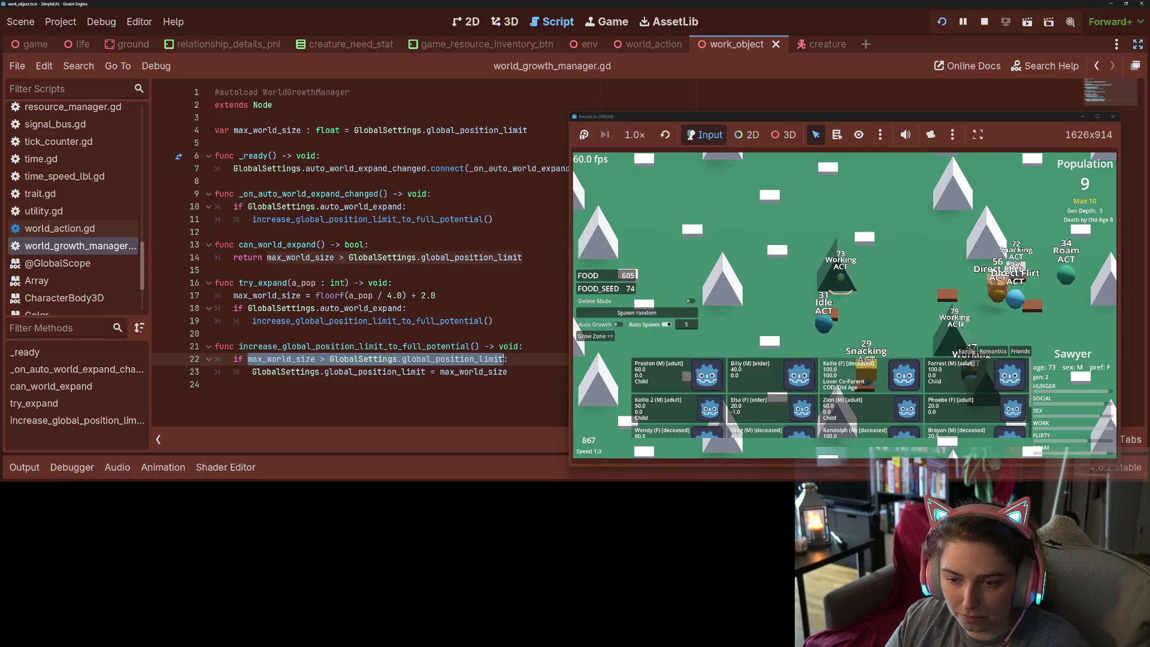
type("can_world_expand()")
key("ctrl+s")
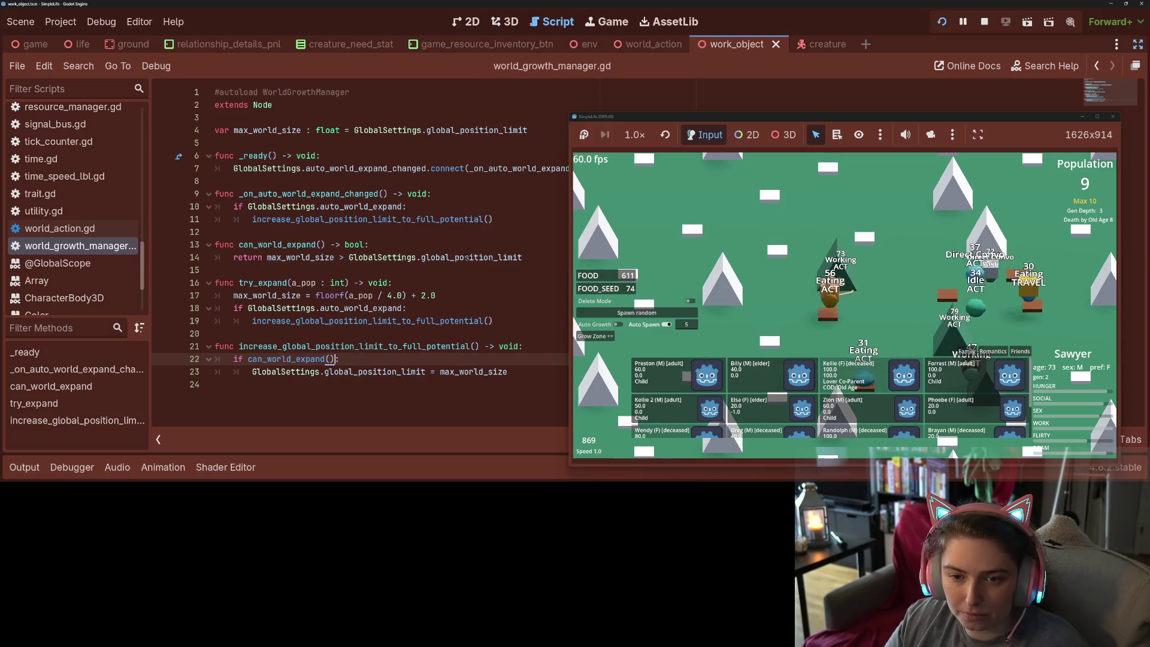
double_click(467, 257)
double_click(299, 243)
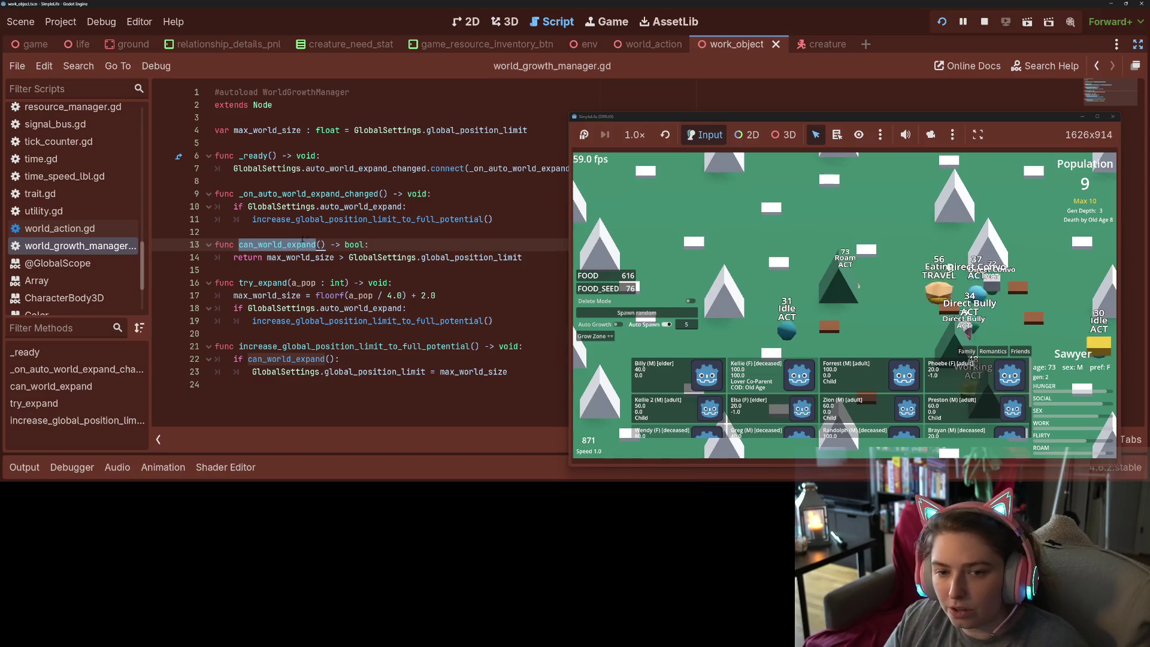
key("ctrl+s")
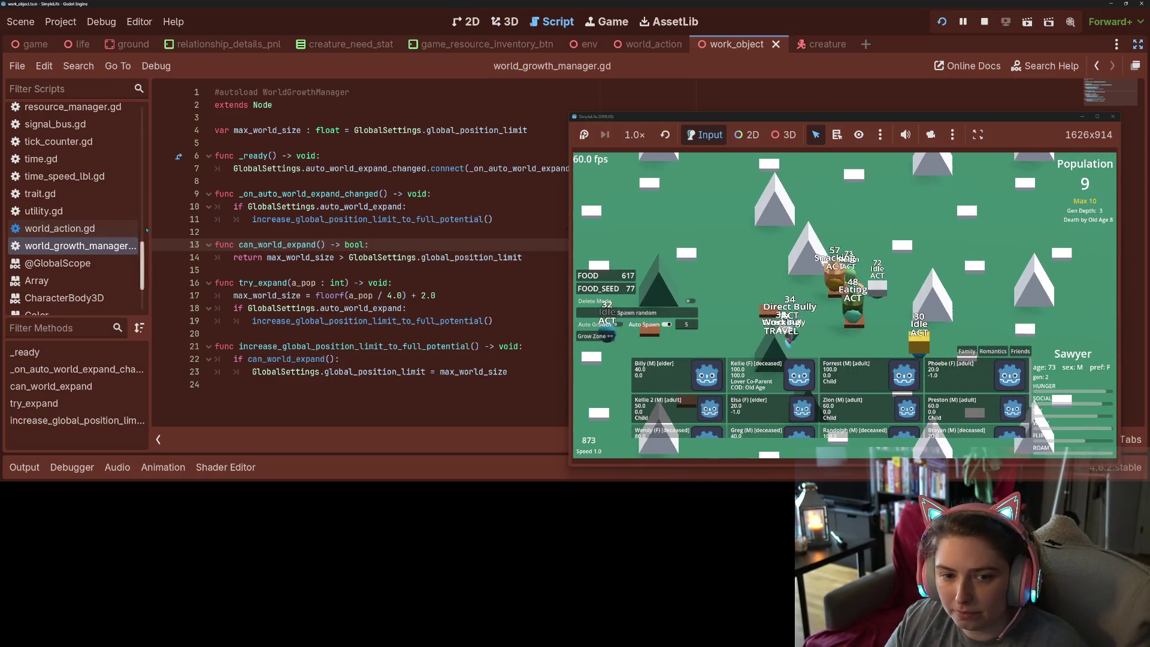
left_click_drag(146, 230, 182, 230)
left_click(316, 141)
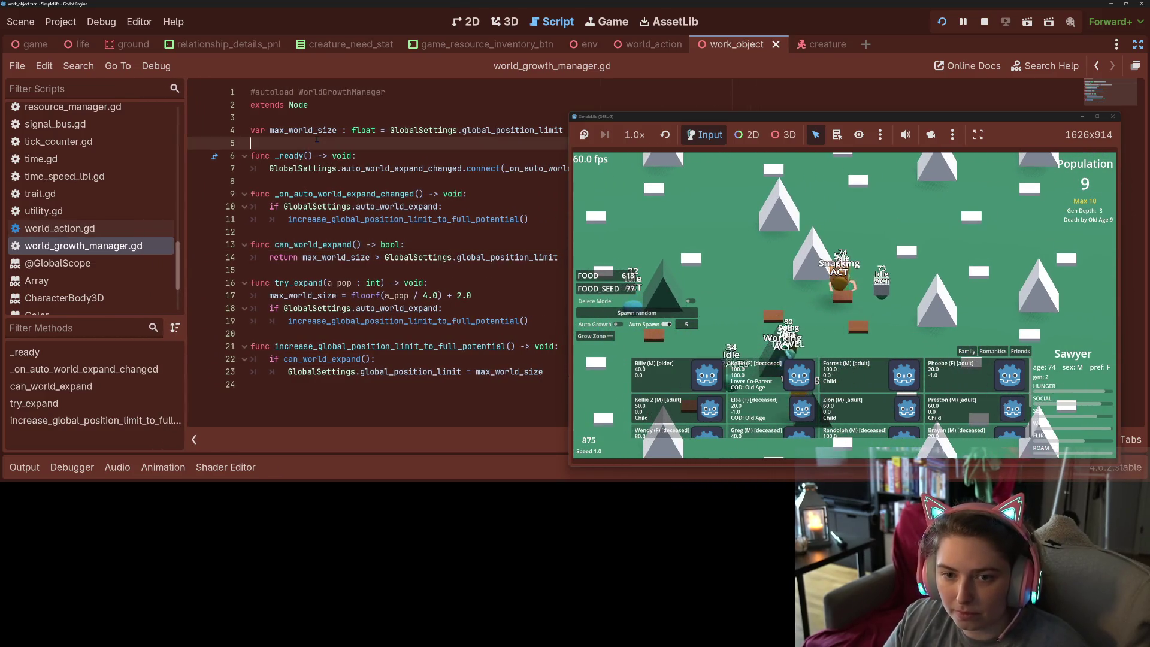
Step: Declare signal max_world_size_increased() above max_world_size and save
key("Return")
key("Up")
type("siganl")
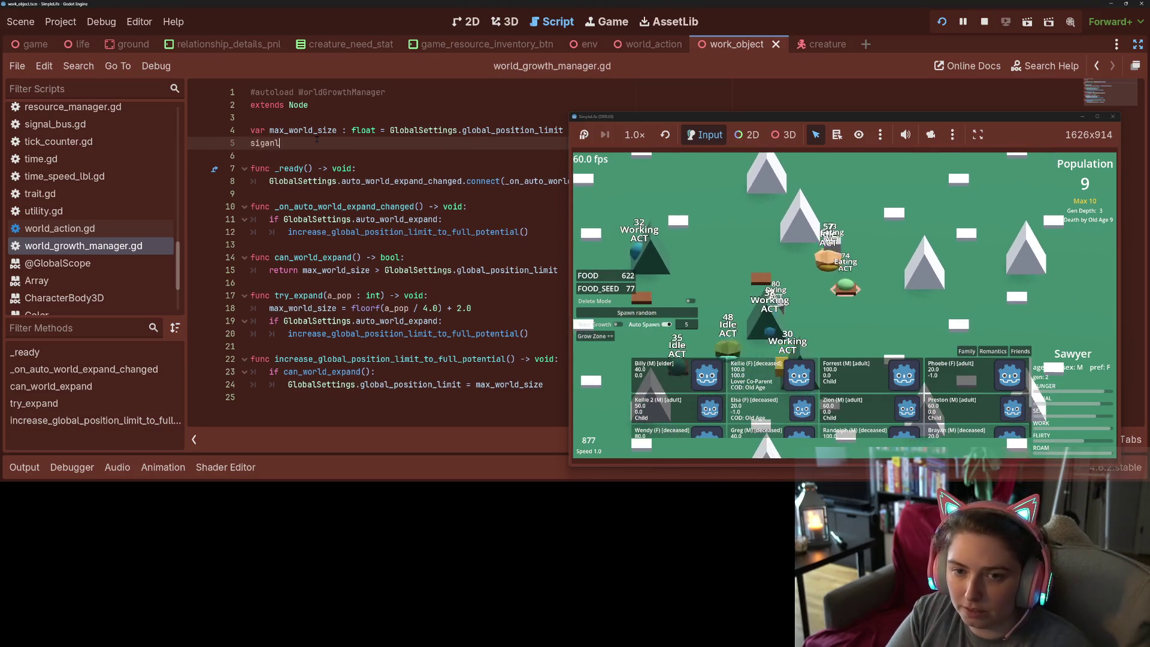
key("Return")
type("max_worl")
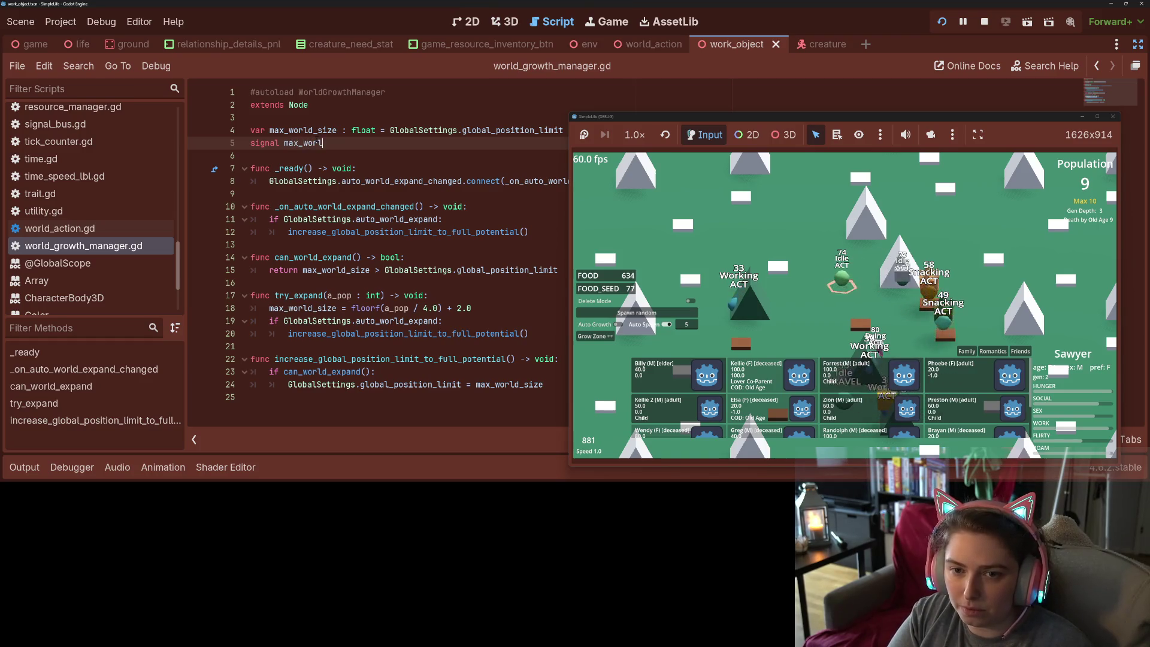
type("d_size_")
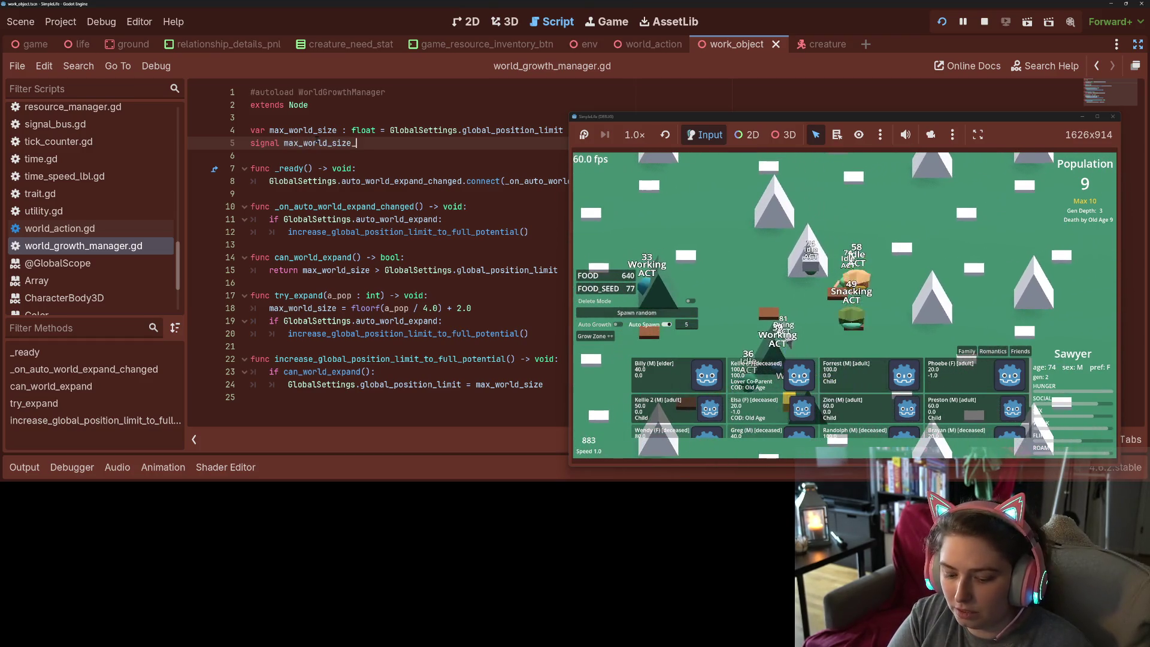
type("increased")
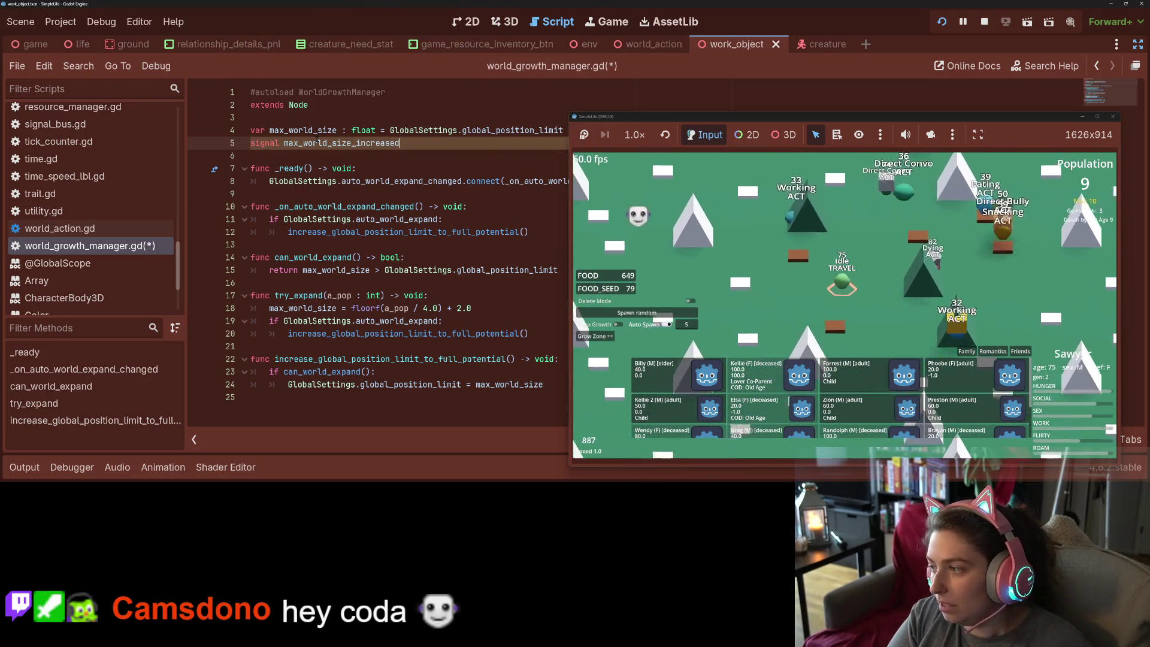
type("()")
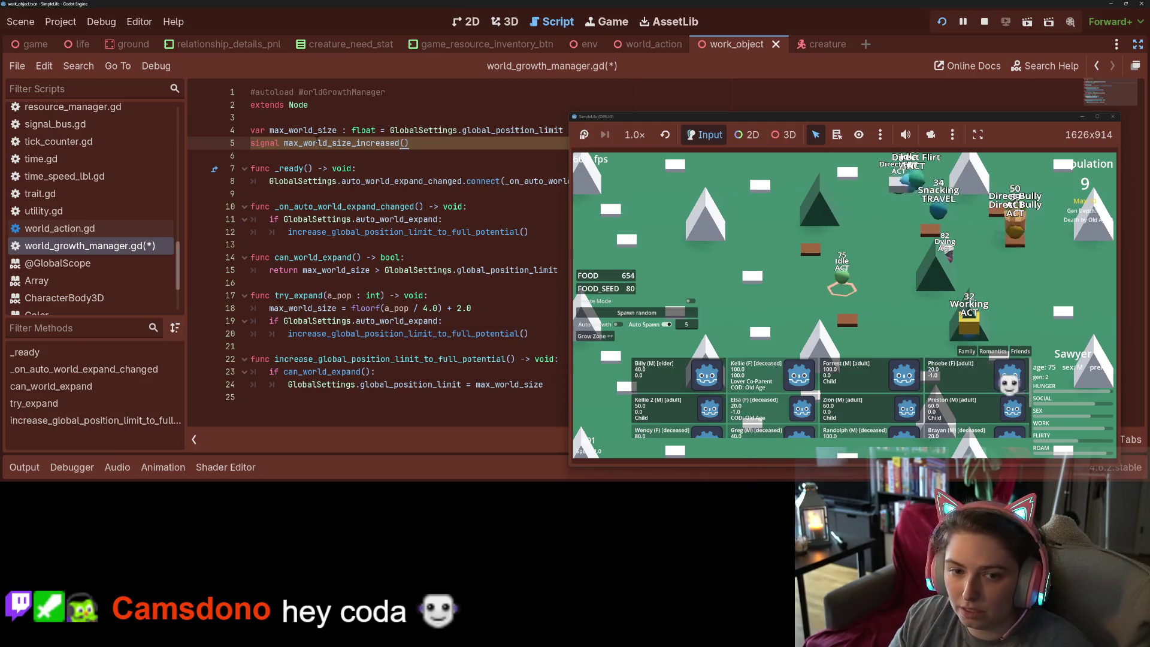
key("ctrl+s")
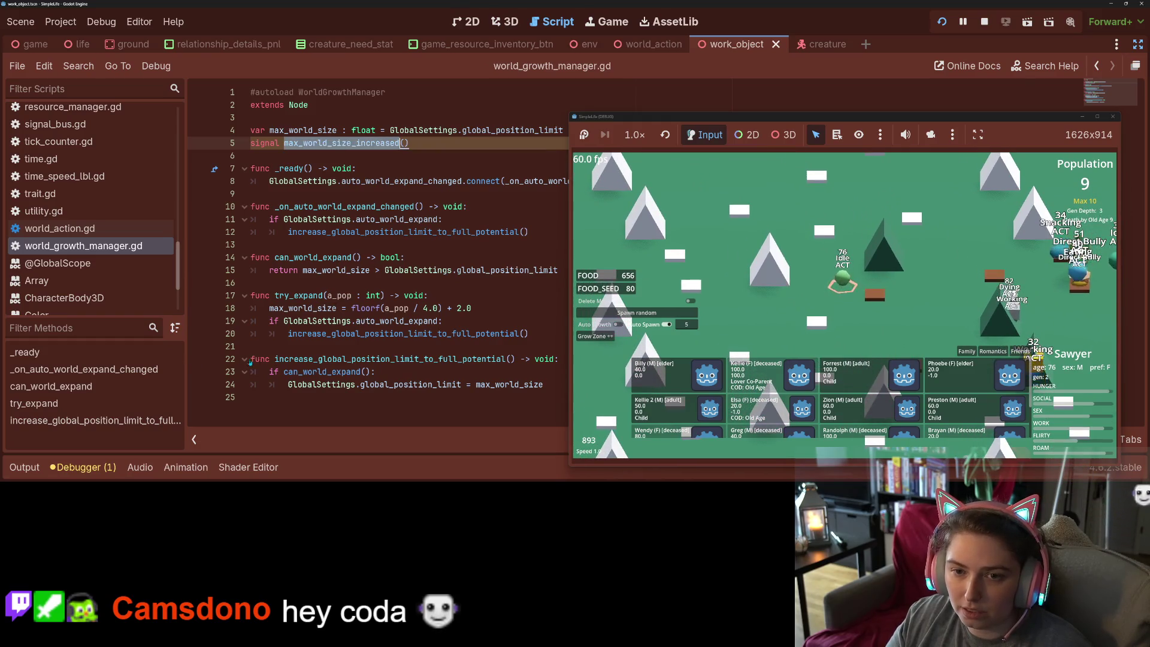
Step: Add a set(value) setter assigning max_world_size = value and emitting max_world_size_increased
left_click(348, 271)
left_click(379, 130)
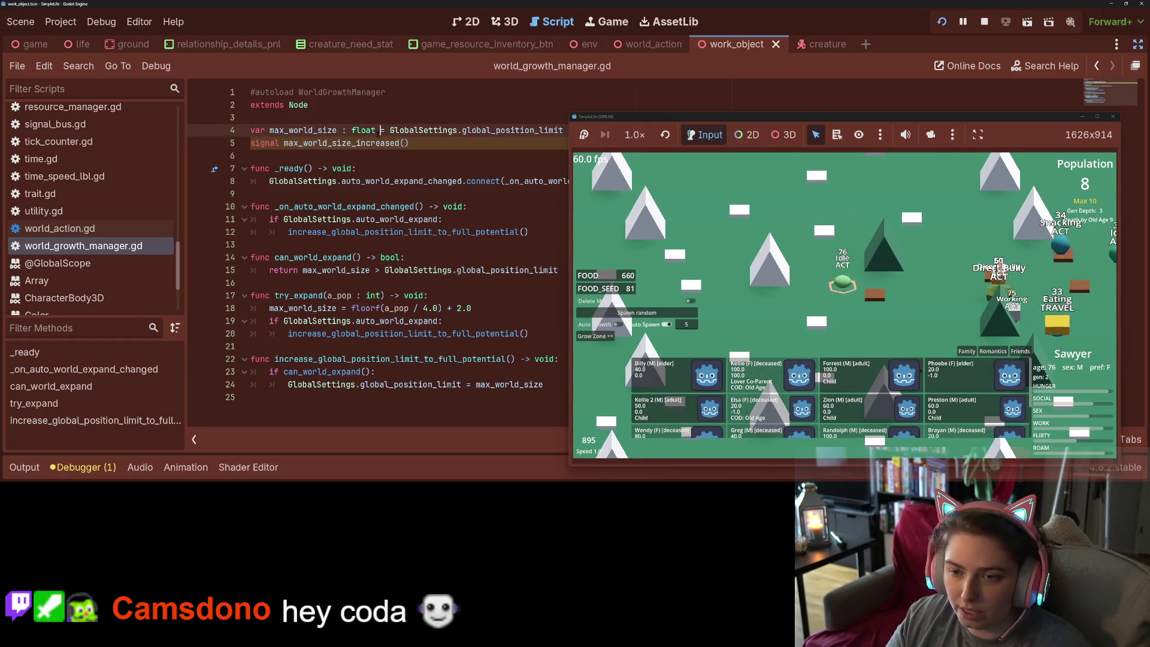
key("Return")
type("set(")
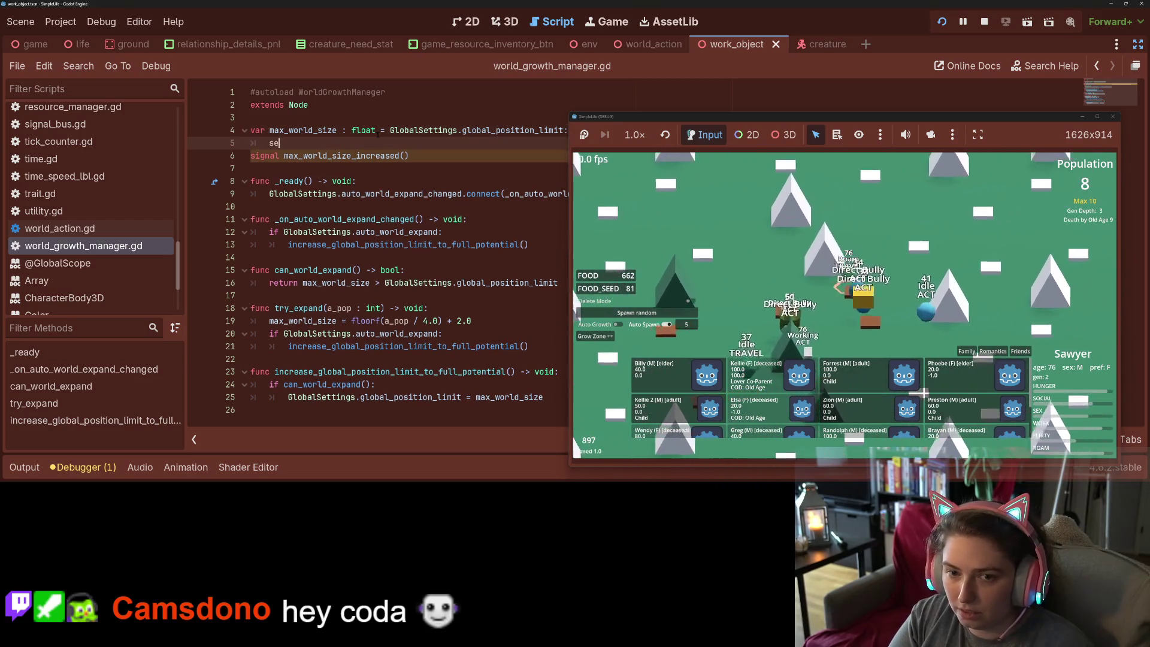
type("value)")
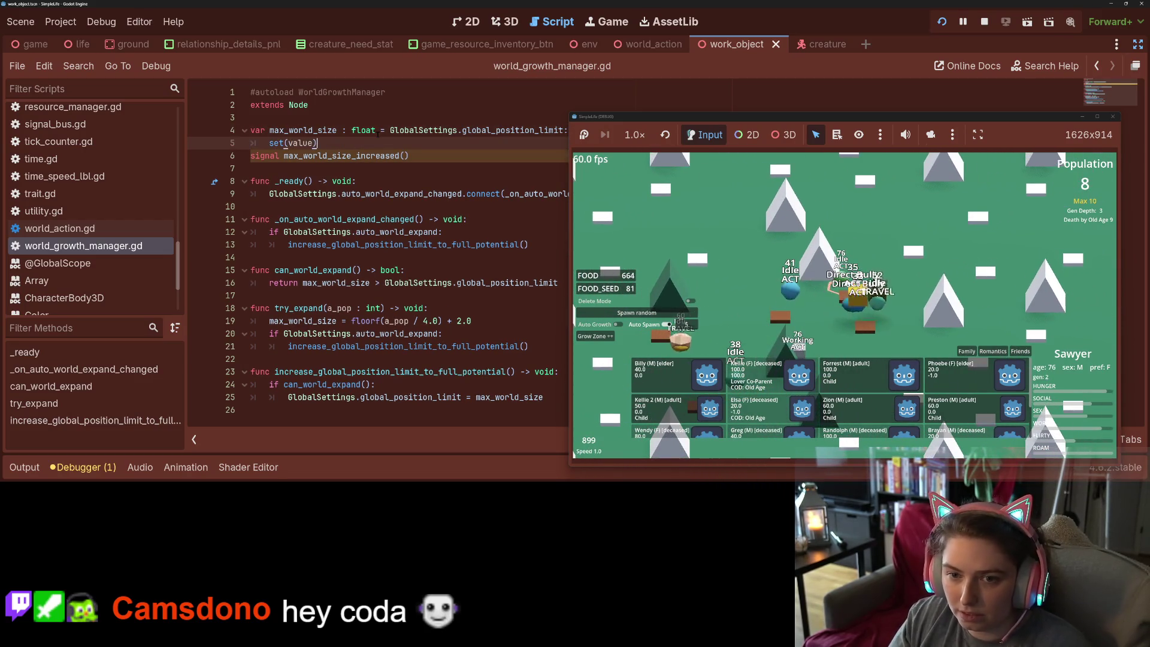
type(":")
key("Return")
type("max_world_size")
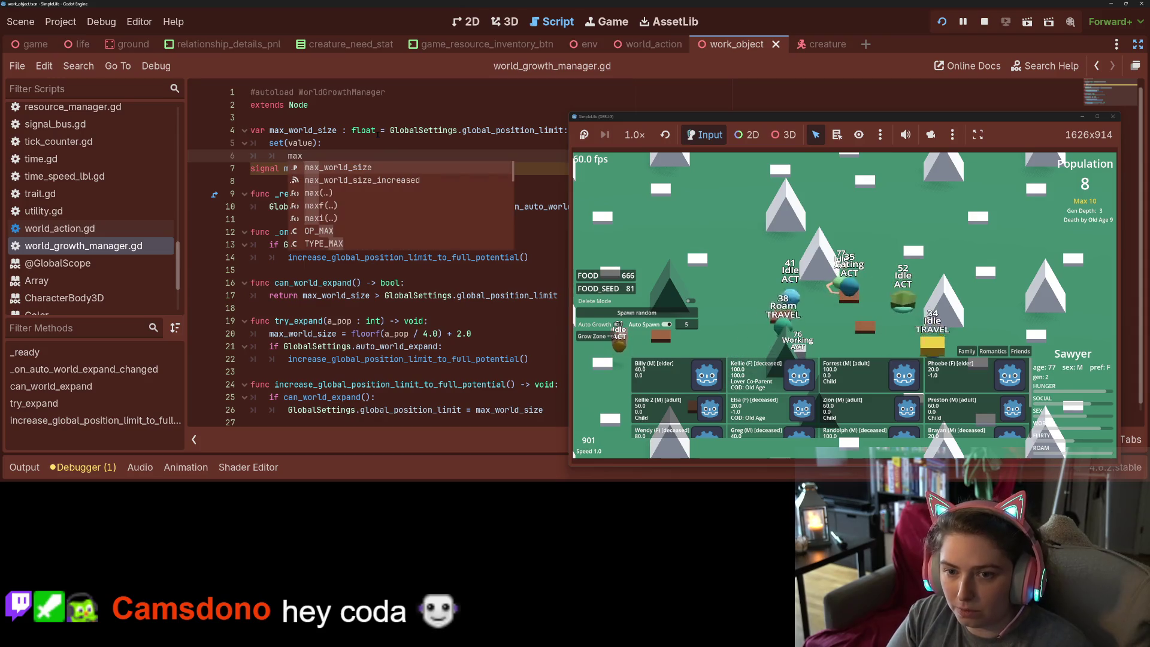
type(" = value")
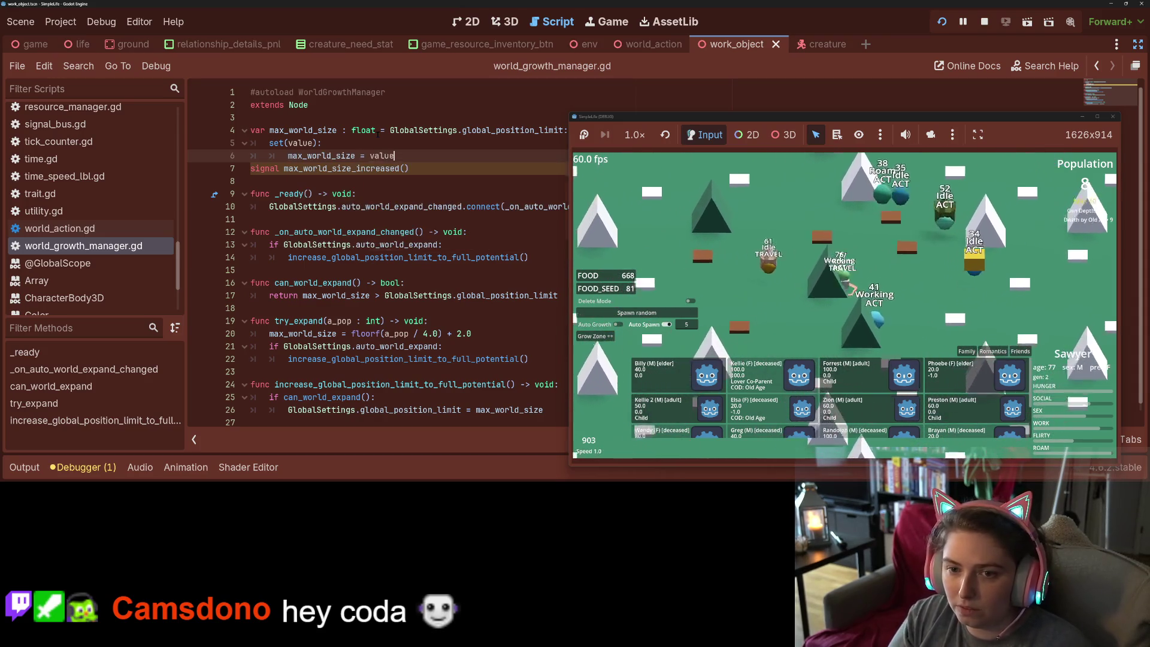
key("Return")
type("ma")
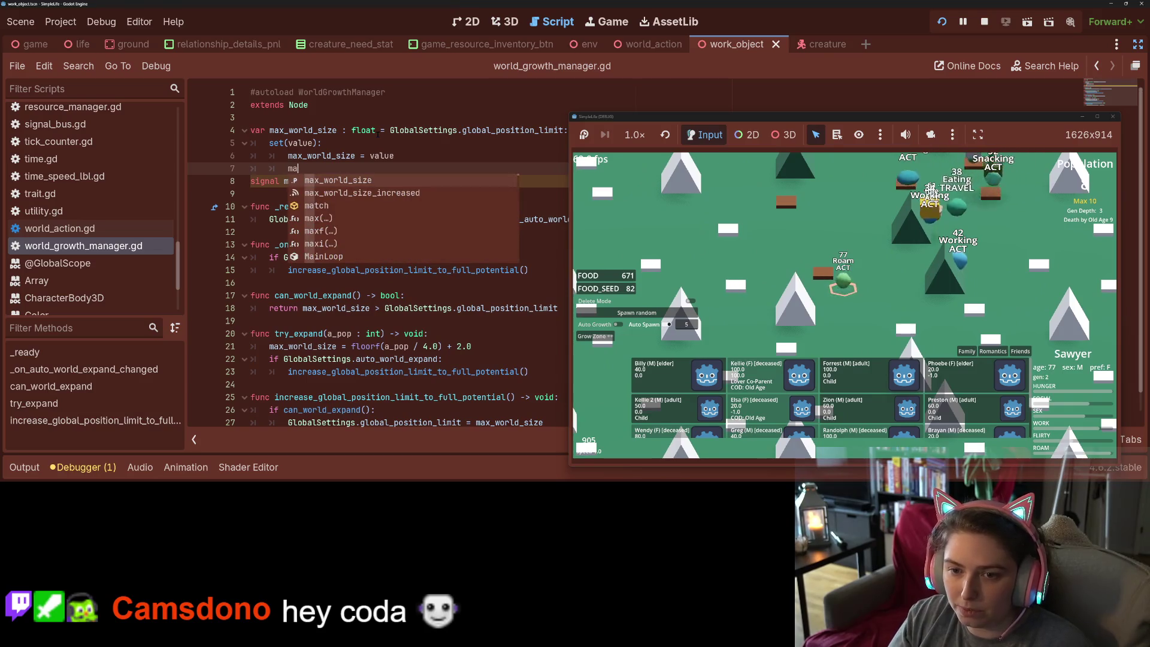
key("Down")
key("Return")
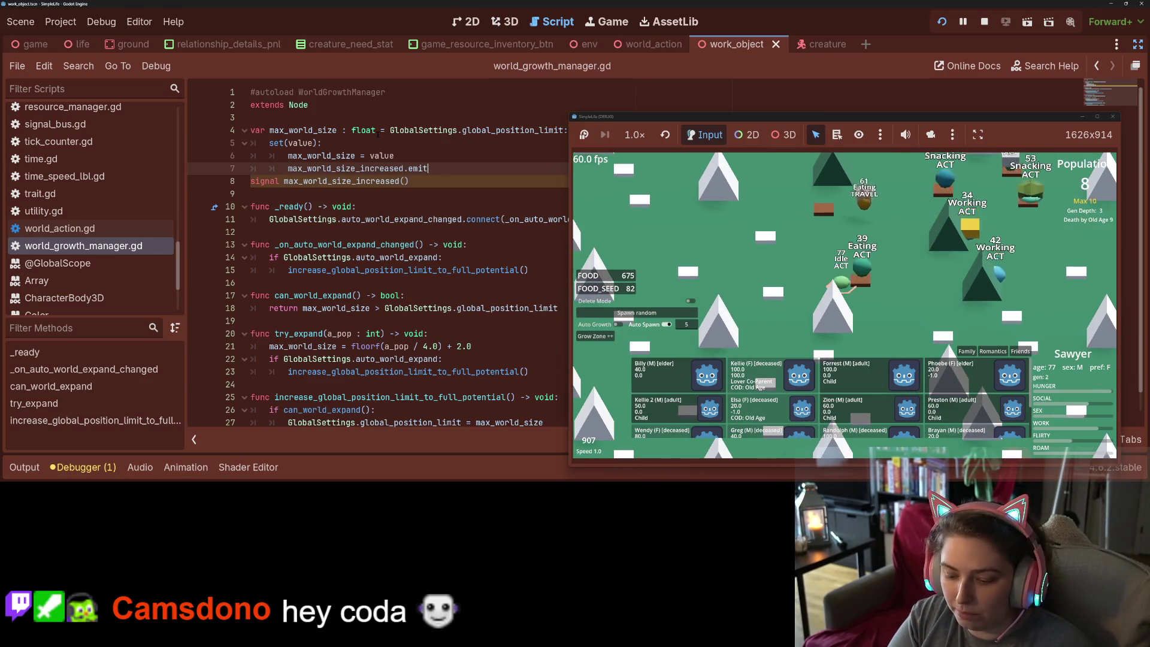
type("()")
Step: Check the max_world_size_increased declaration and leave distraction-free mode with Ctrl+Shift+F11
double_click(346, 182)
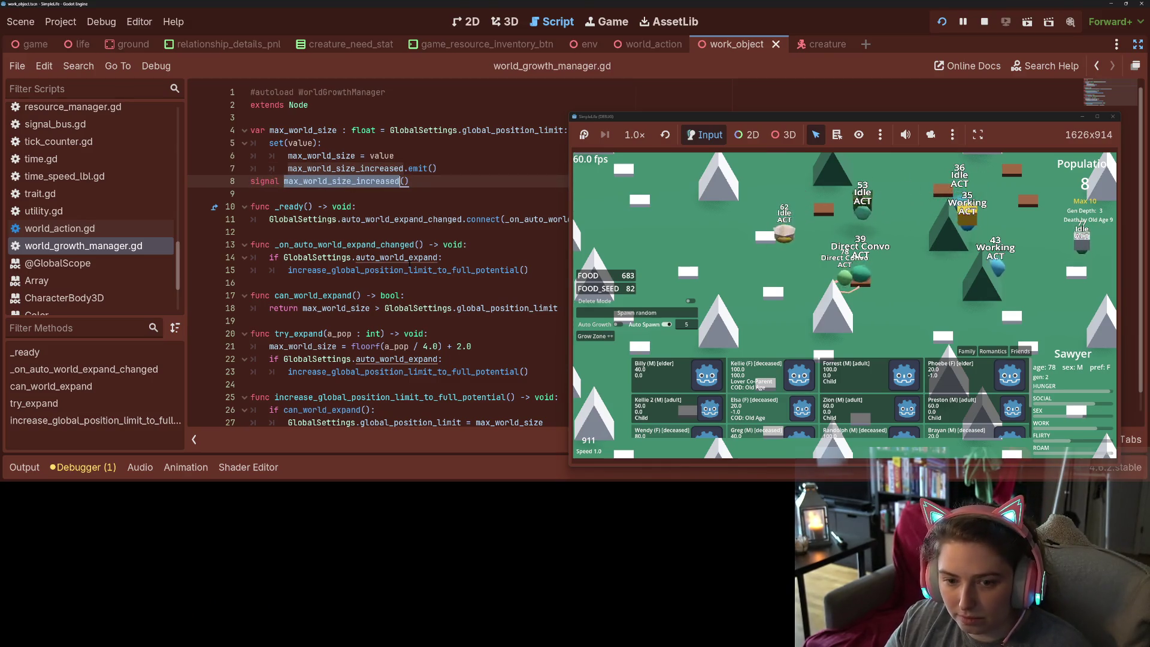
scroll(120, 201, "up", 3)
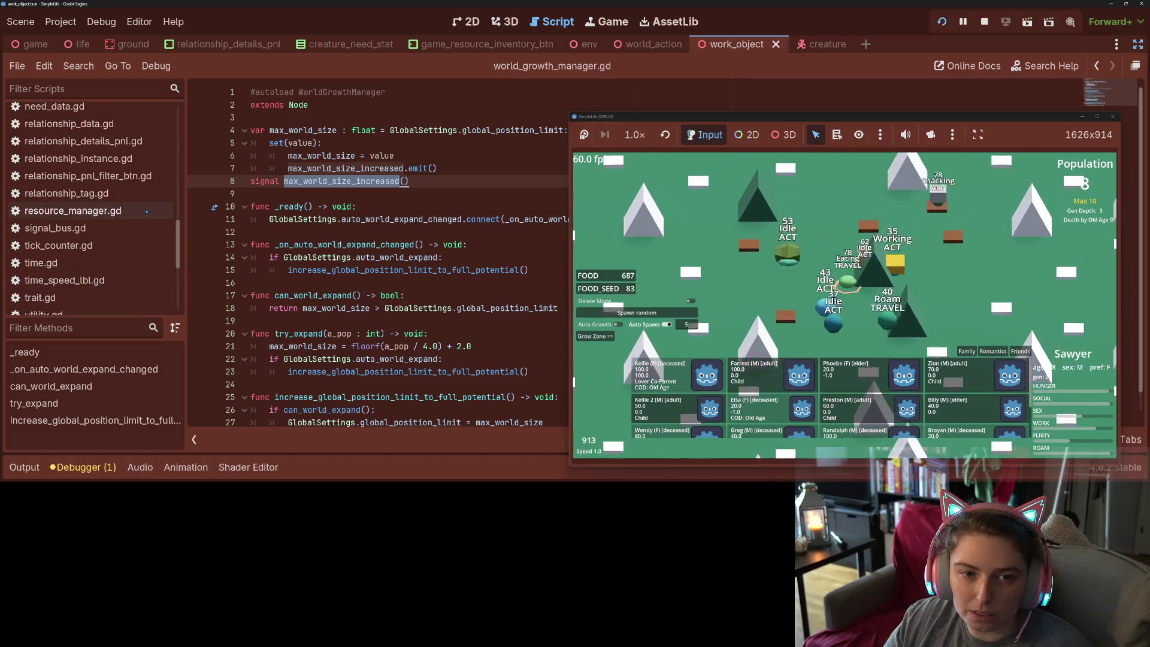
key("ctrl+shift+F11")
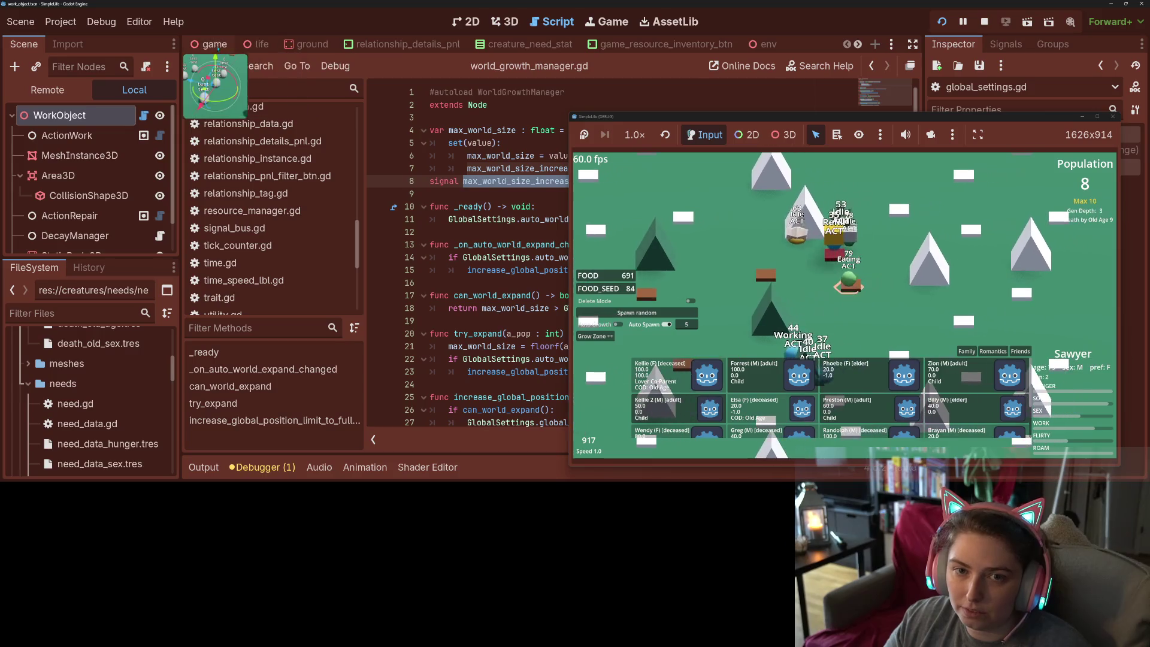
Step: Open the life scene in the 2D view to see its interface layout
left_click(258, 44)
scroll(79, 207, "up", 2)
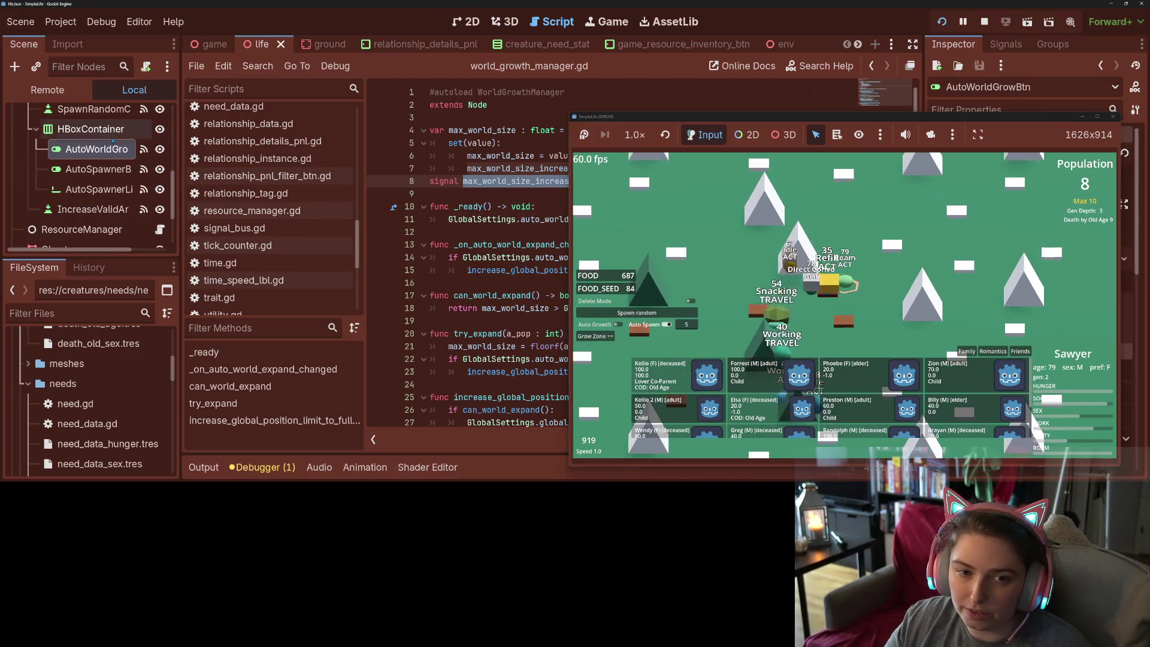
left_click(467, 22)
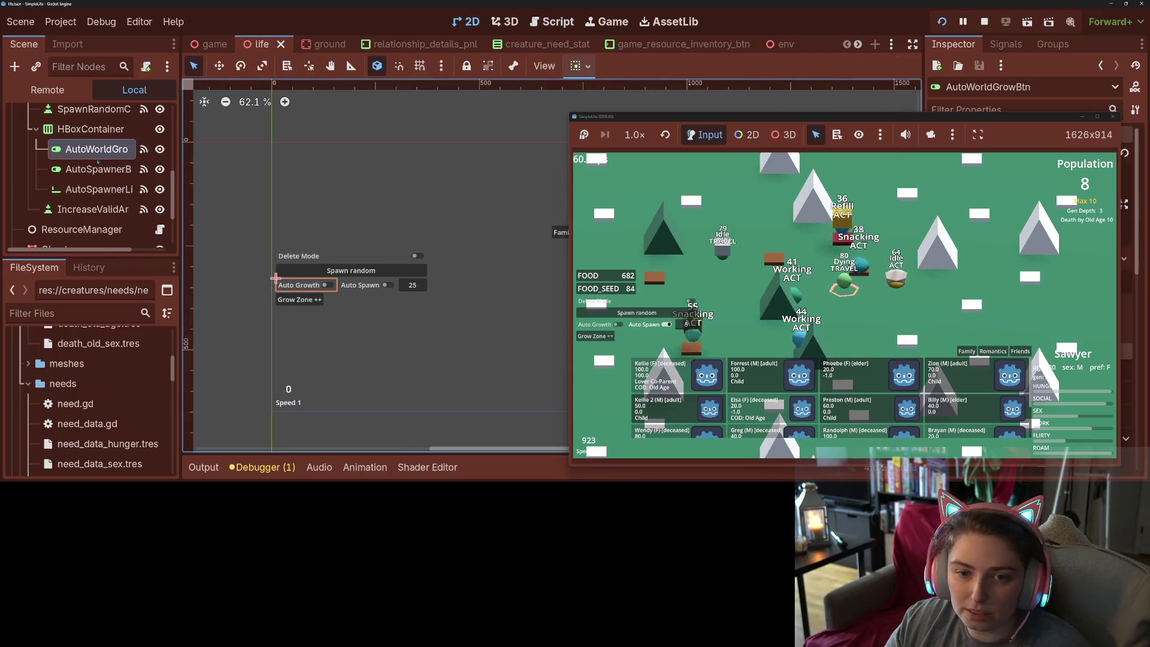
Step: Start attaching a new script to the IncreaseValidArea button node
right_click(99, 149)
left_click(78, 179)
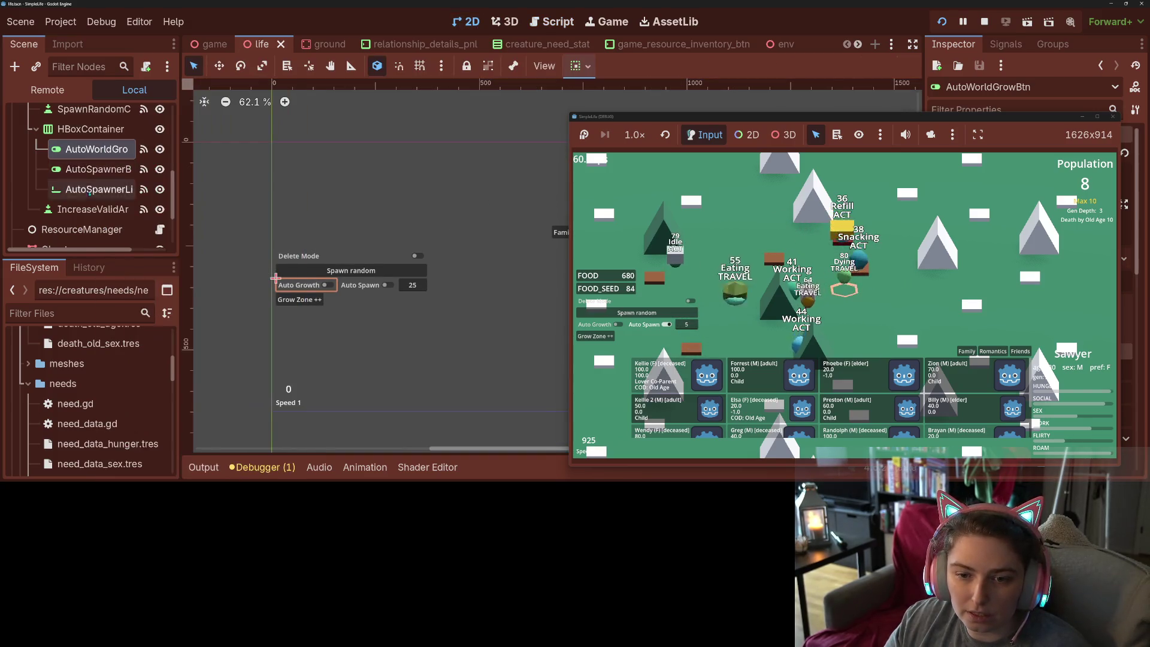
left_click(111, 210)
right_click(112, 211)
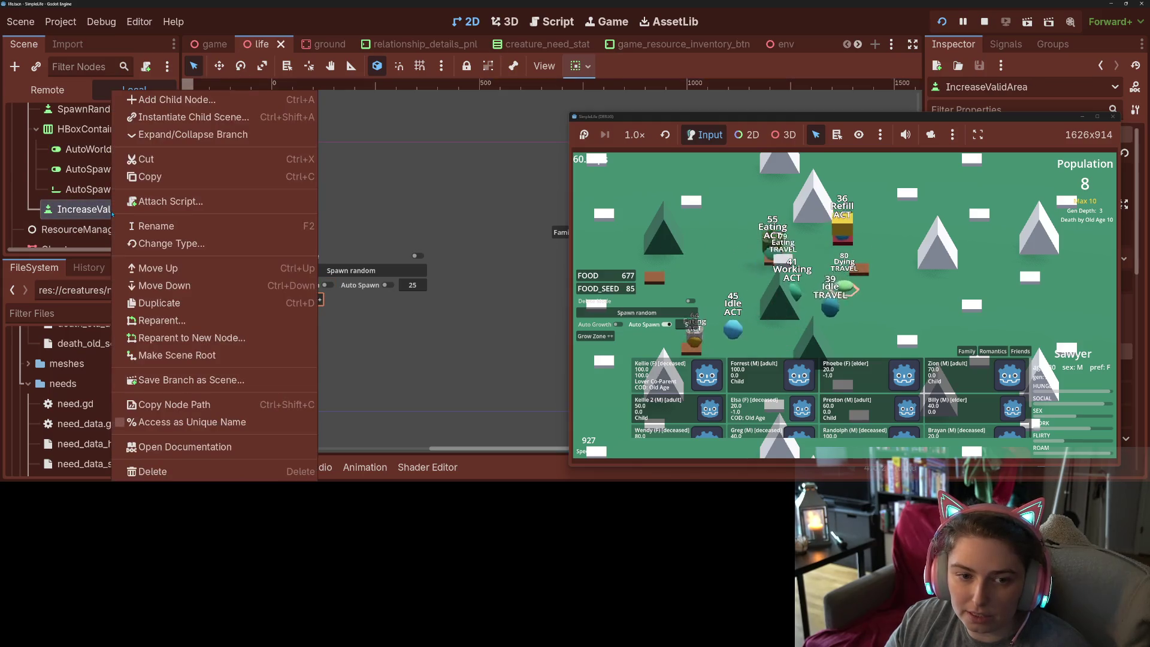
left_click(171, 201)
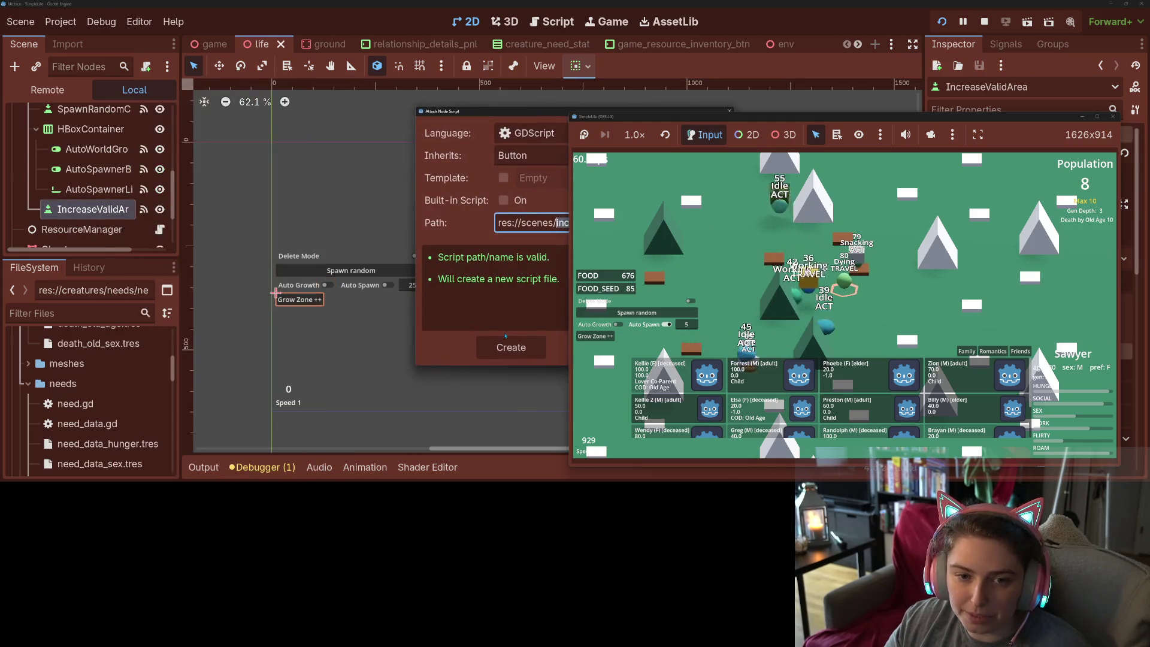
Step: Create increase_world_area_btn.gd in res://scenes/life and attach it to IncreaseValidArea
left_click_drag(523, 112, 353, 116)
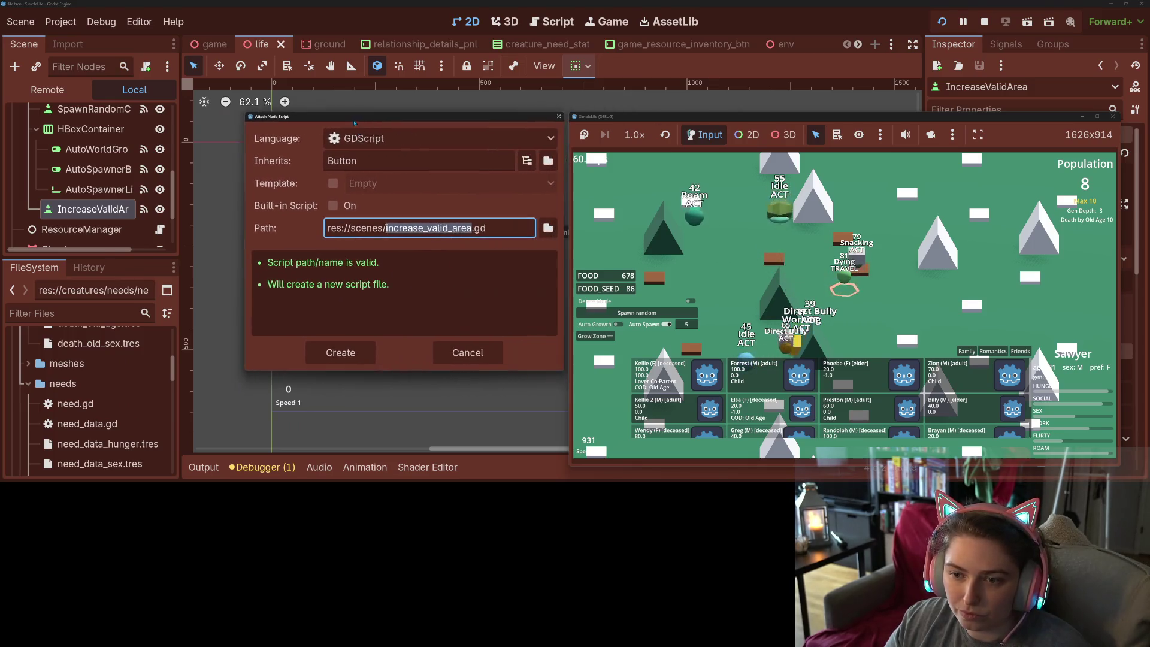
left_click(547, 228)
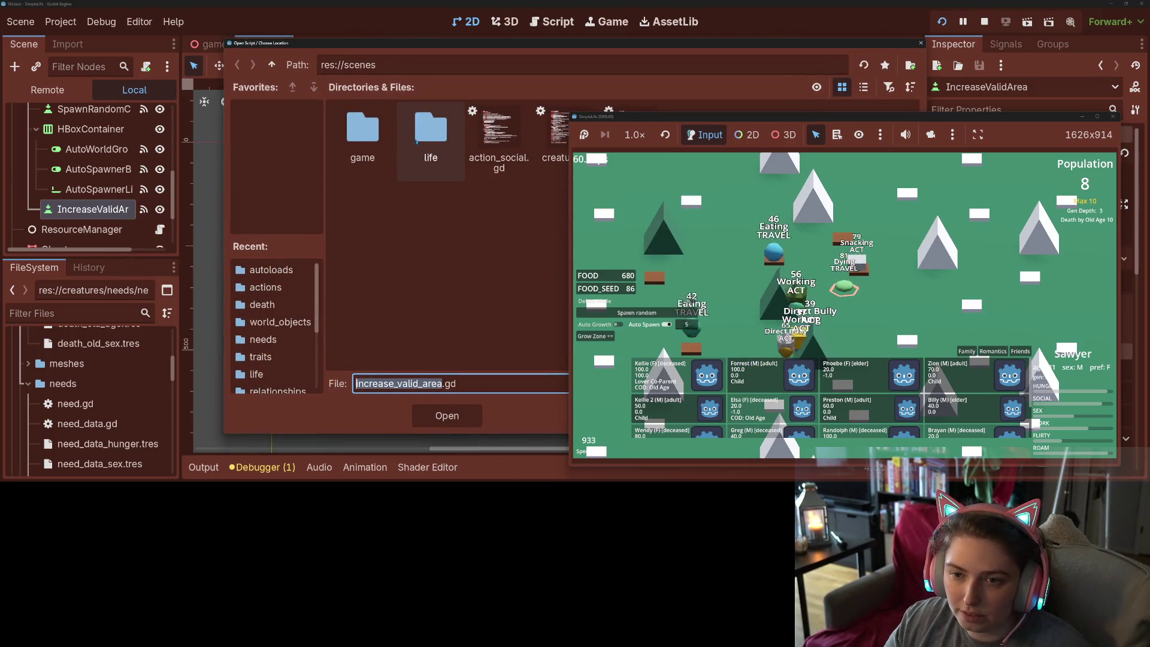
left_click(394, 383)
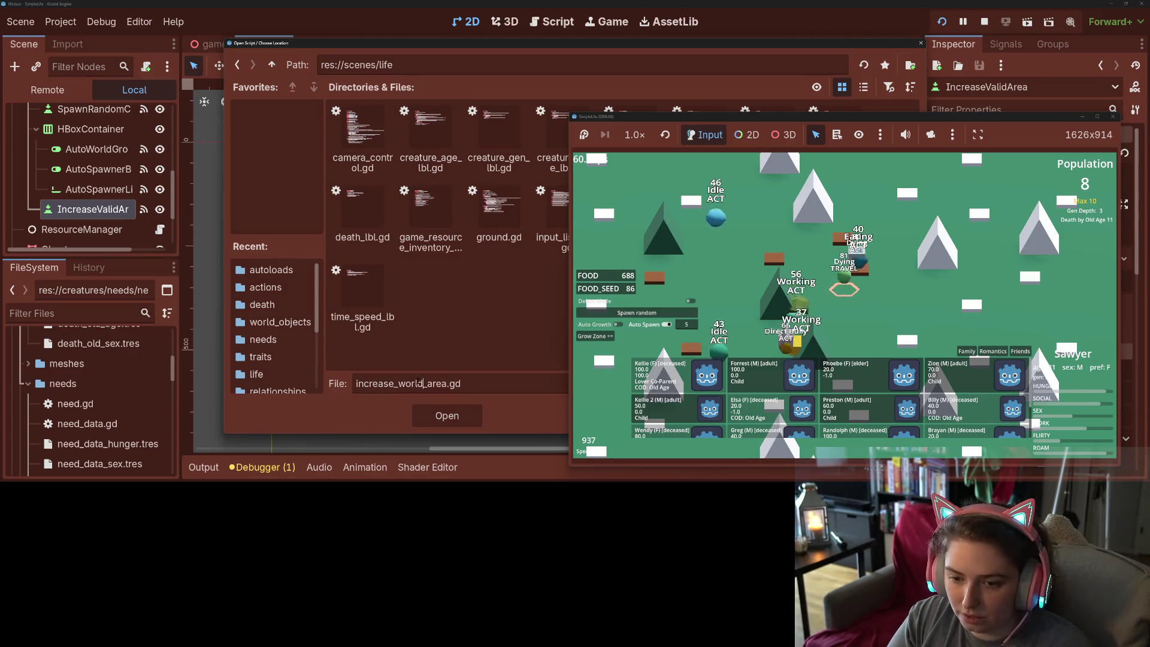
key("Right")
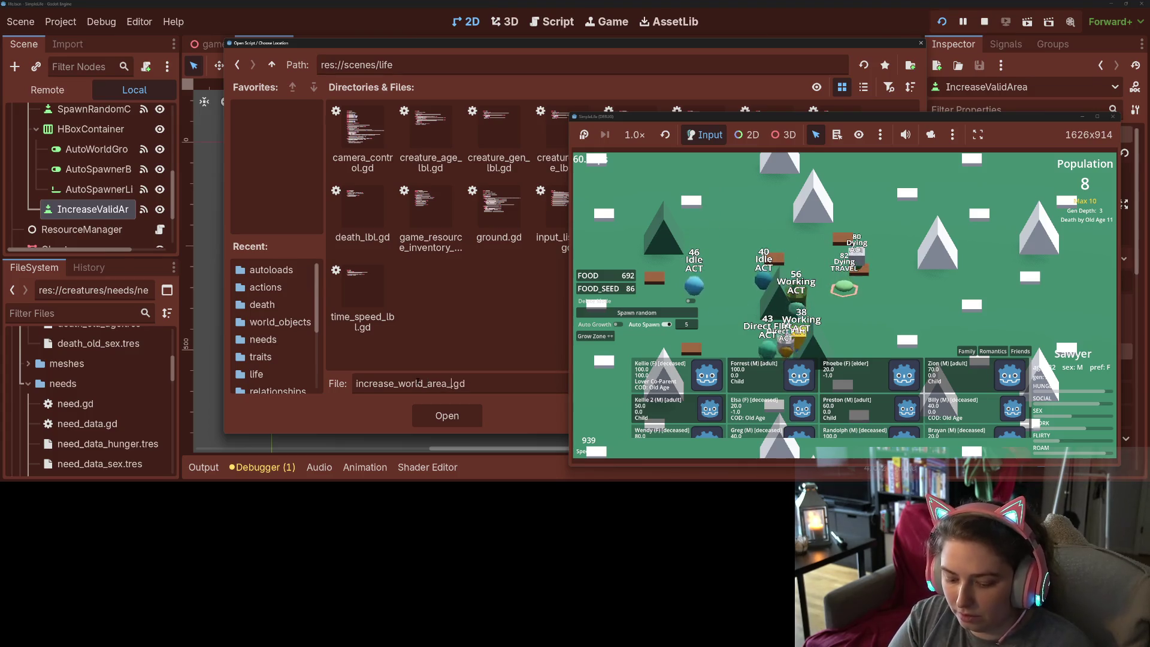
type("btn")
key("Return")
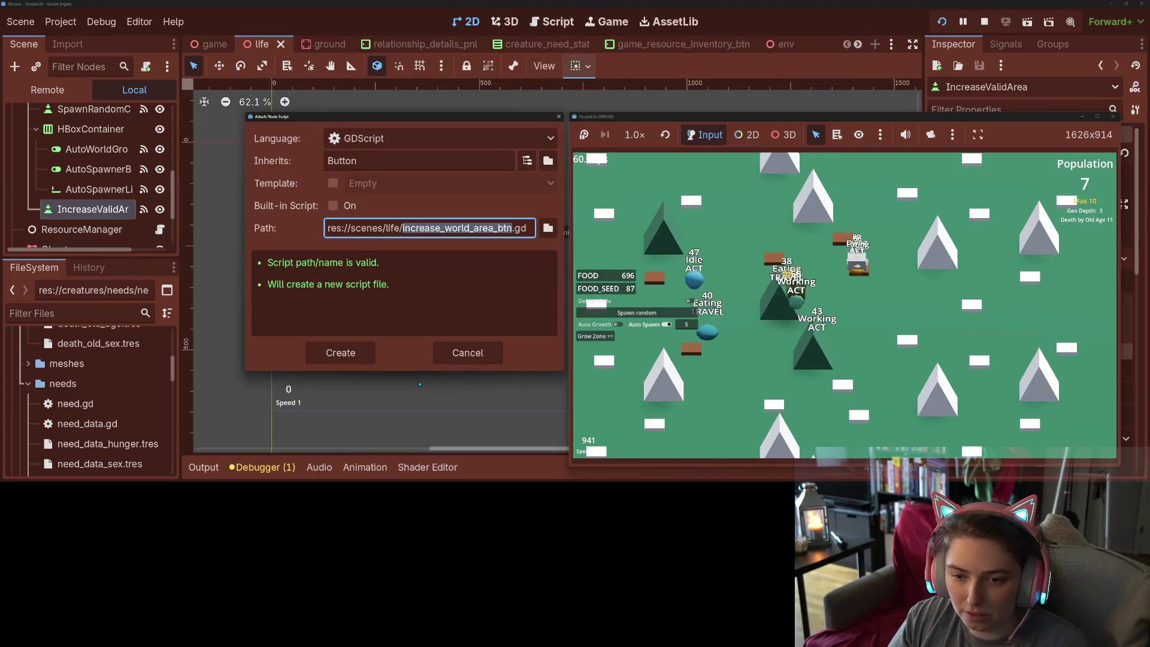
key("Return")
Step: Rename the IncreaseValidArea node to IncreaseWorldAreaBtn
right_click(101, 209)
left_click(134, 224)
type("IncreaseW")
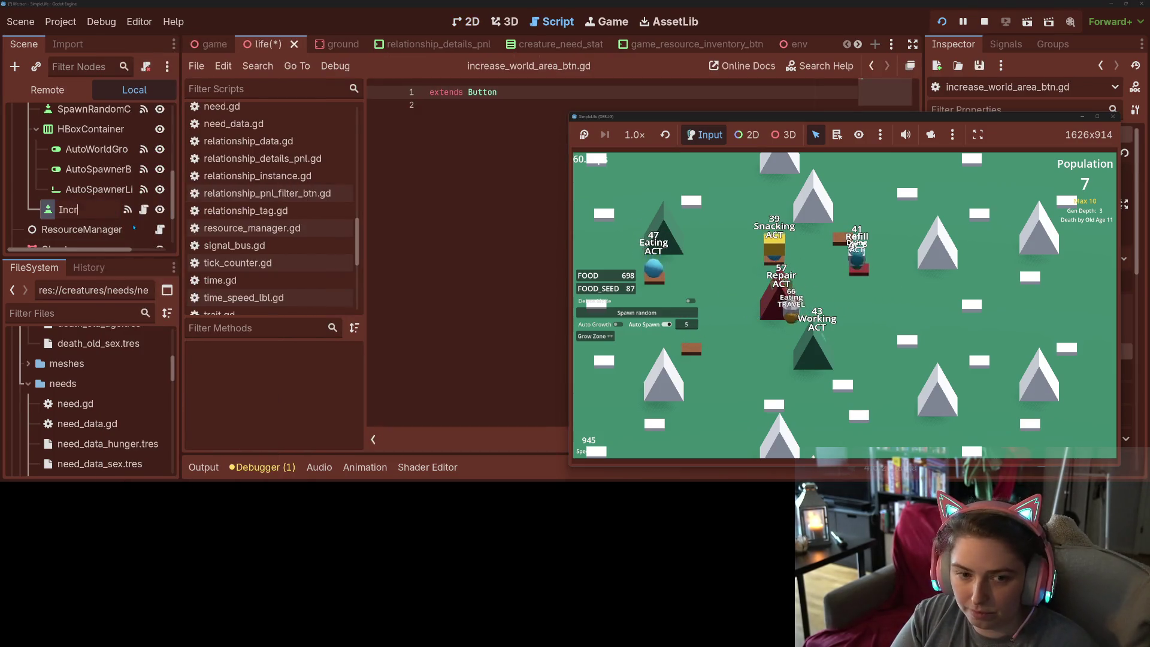
type("orldAreaB")
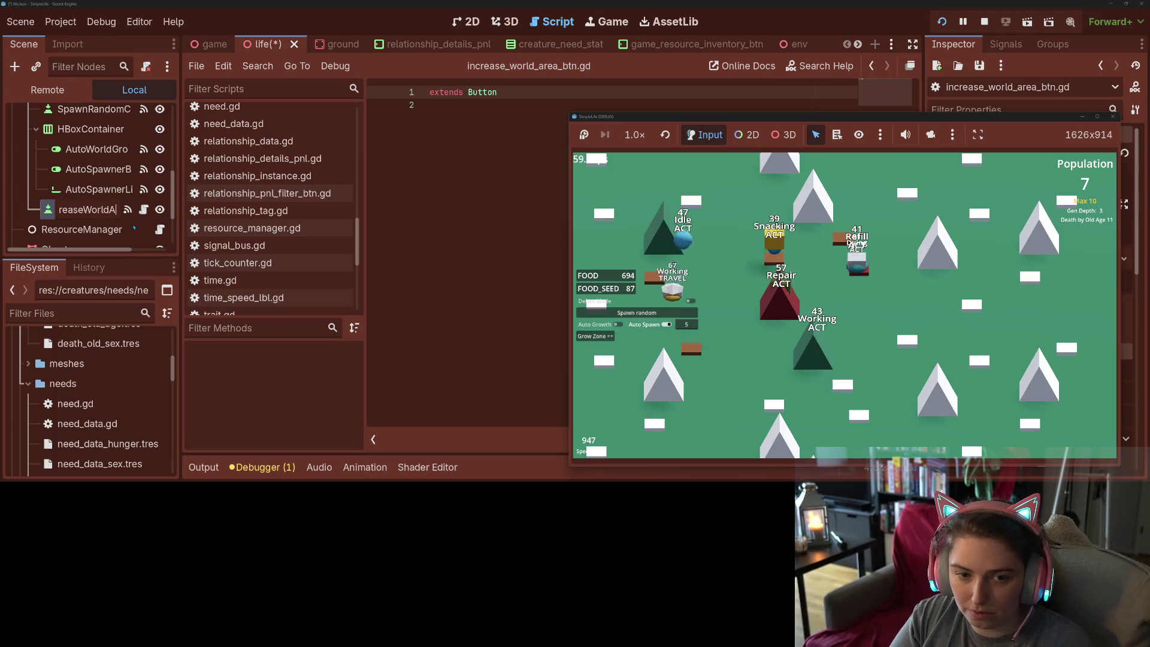
type("tn")
Step: Confirm the IncreaseWorldAreaBtn name and open its pressed-signal handler in input_listener.gd
key("Return")
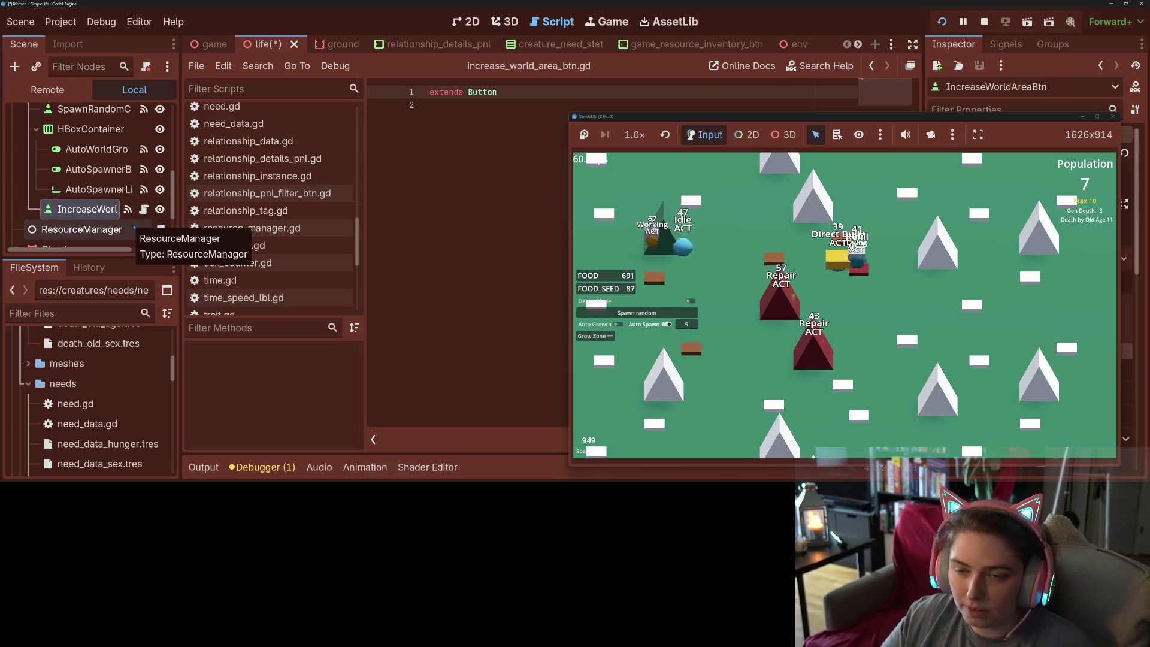
mouse_move(778, 116)
left_mouse_down()
mouse_move(757, 169)
mouse_move(739, 296)
left_mouse_up()
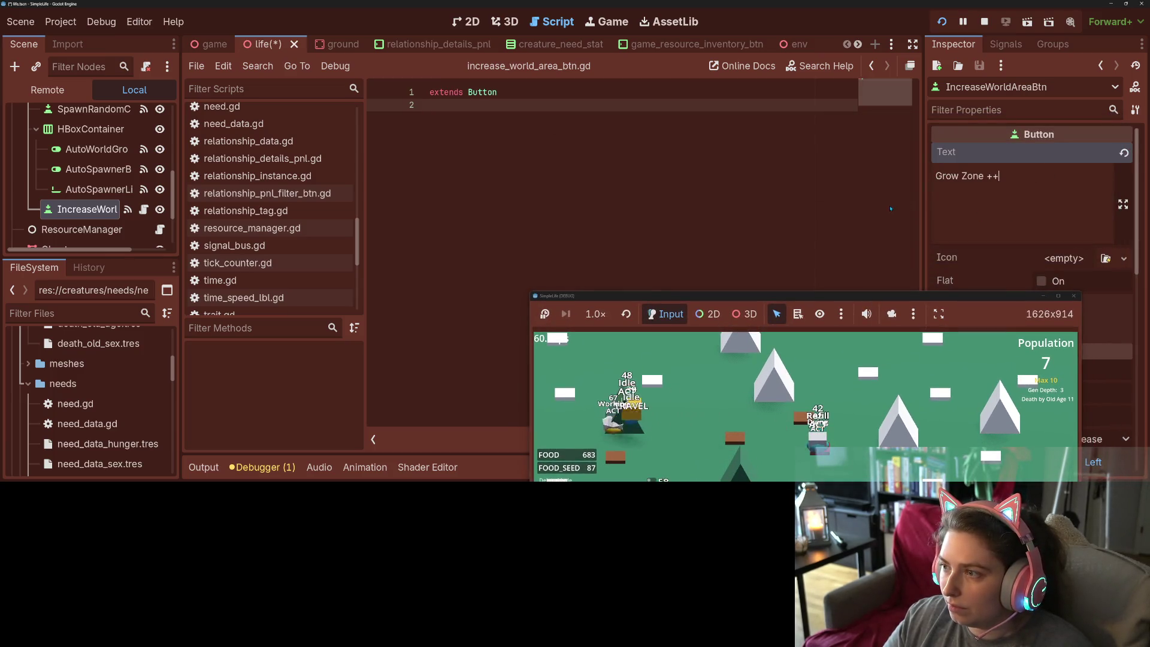
scroll(975, 225, "down", 3)
scroll(975, 226, "down", 3)
scroll(976, 226, "up", 5)
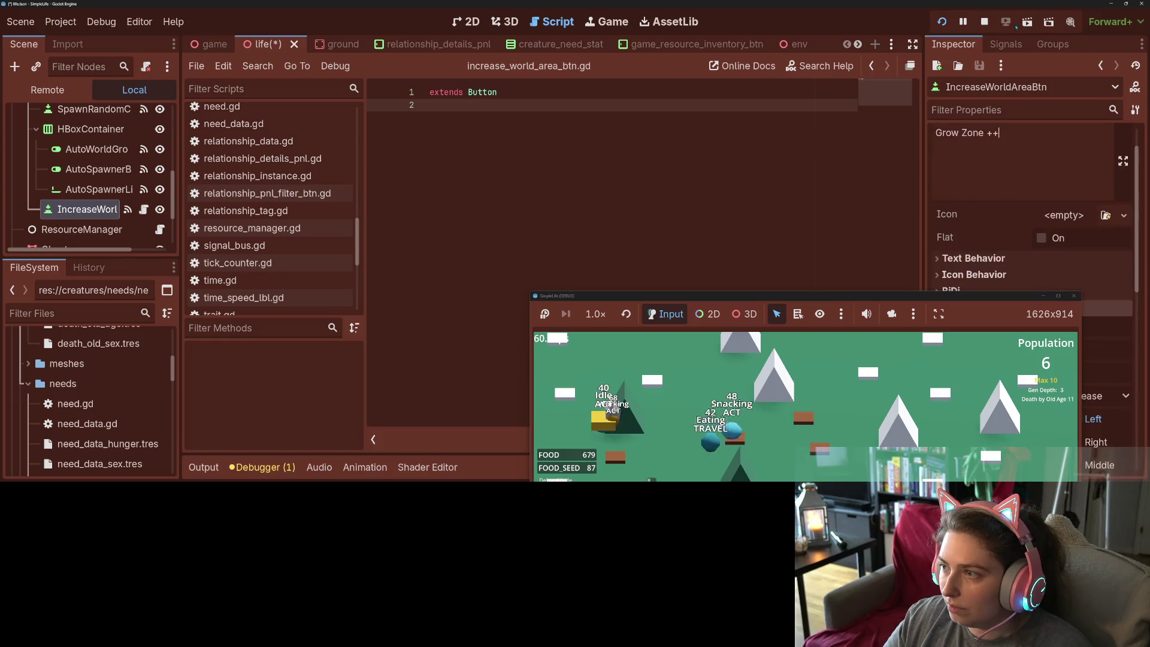
left_click(1005, 43)
double_click(994, 172)
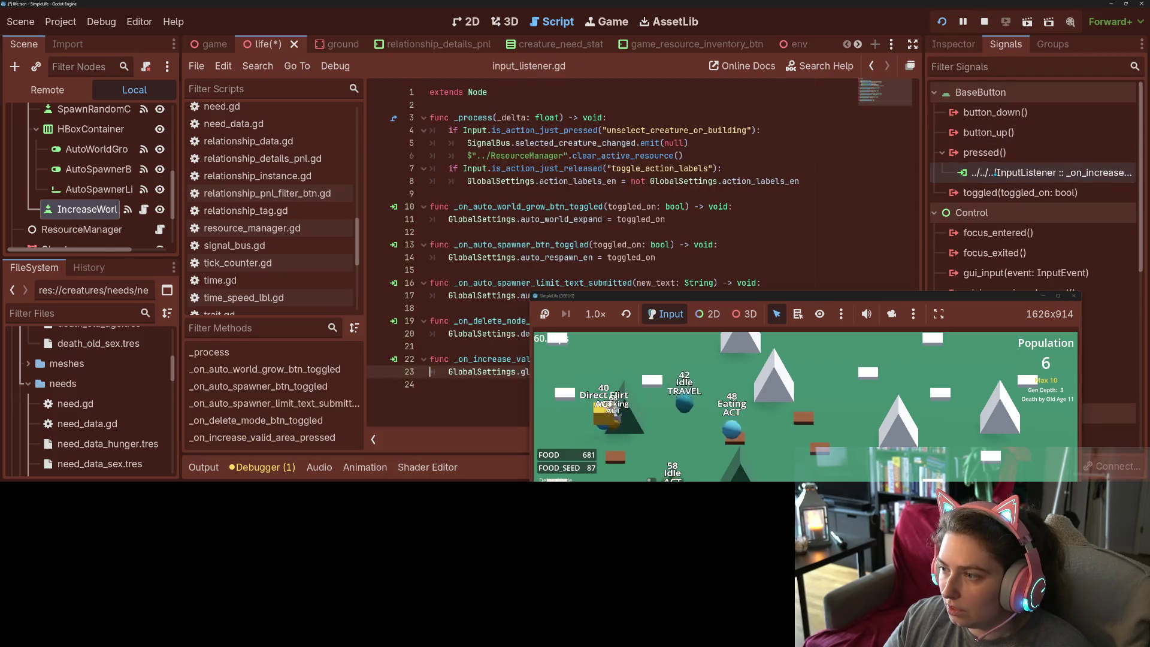
right_click(994, 173)
left_click(1029, 215)
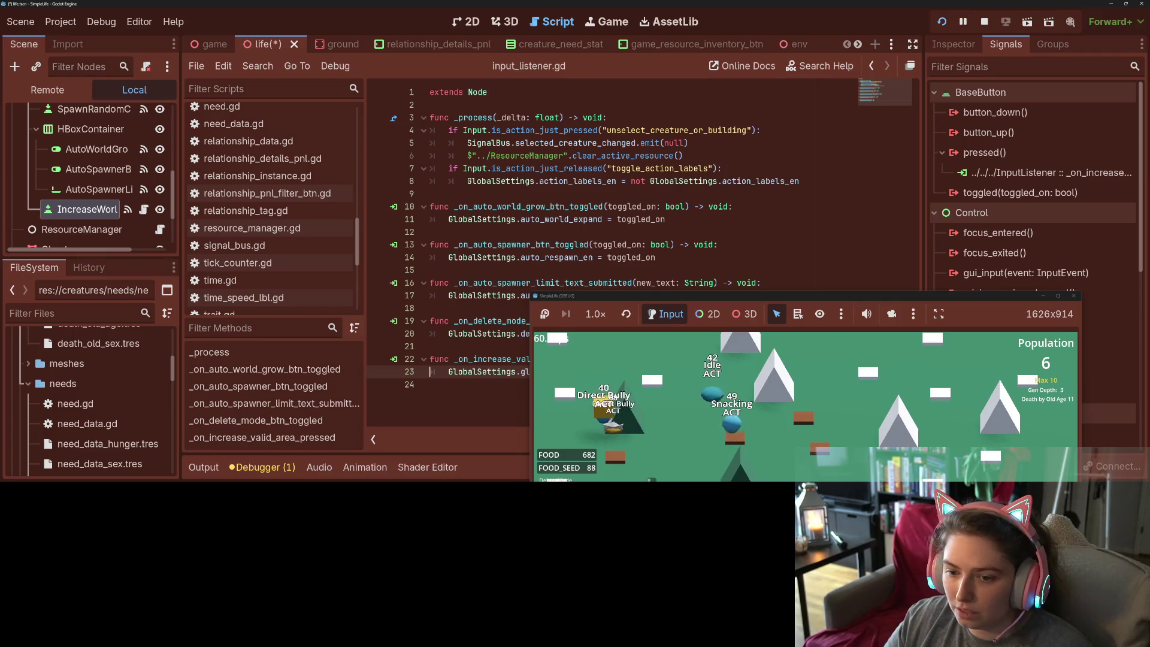
Step: Remove the _on_increase_valid_area_pressed handler from input_listener.gd and save
key("End")
key("shift+Up")
key("shift+Home")
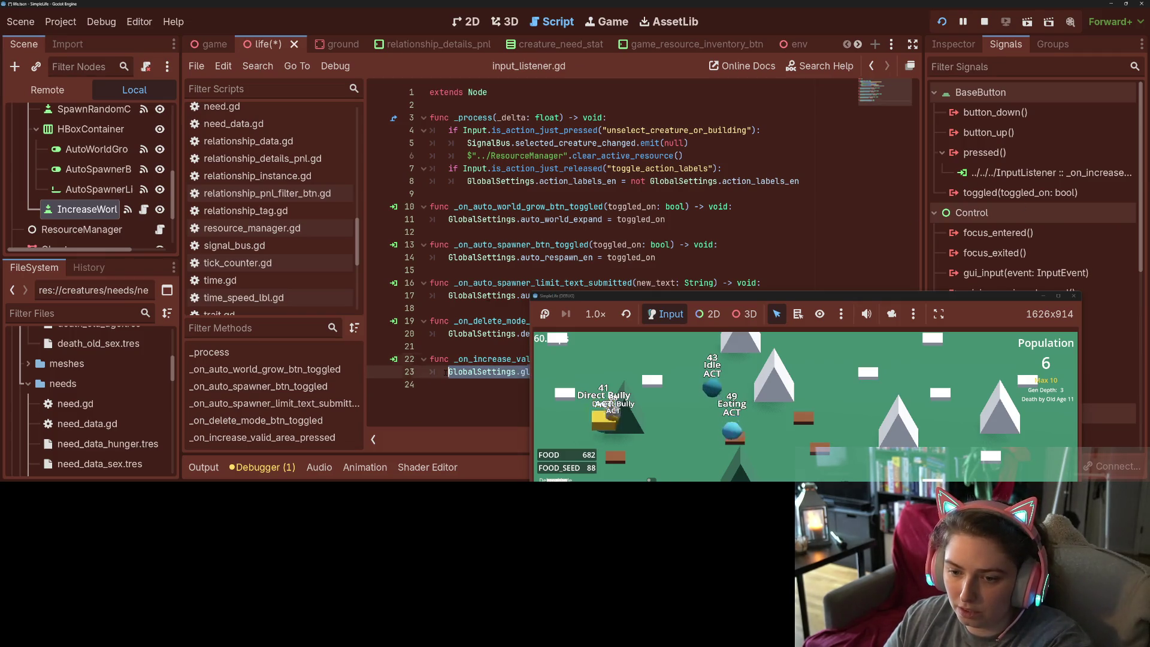
key("shift+Up")
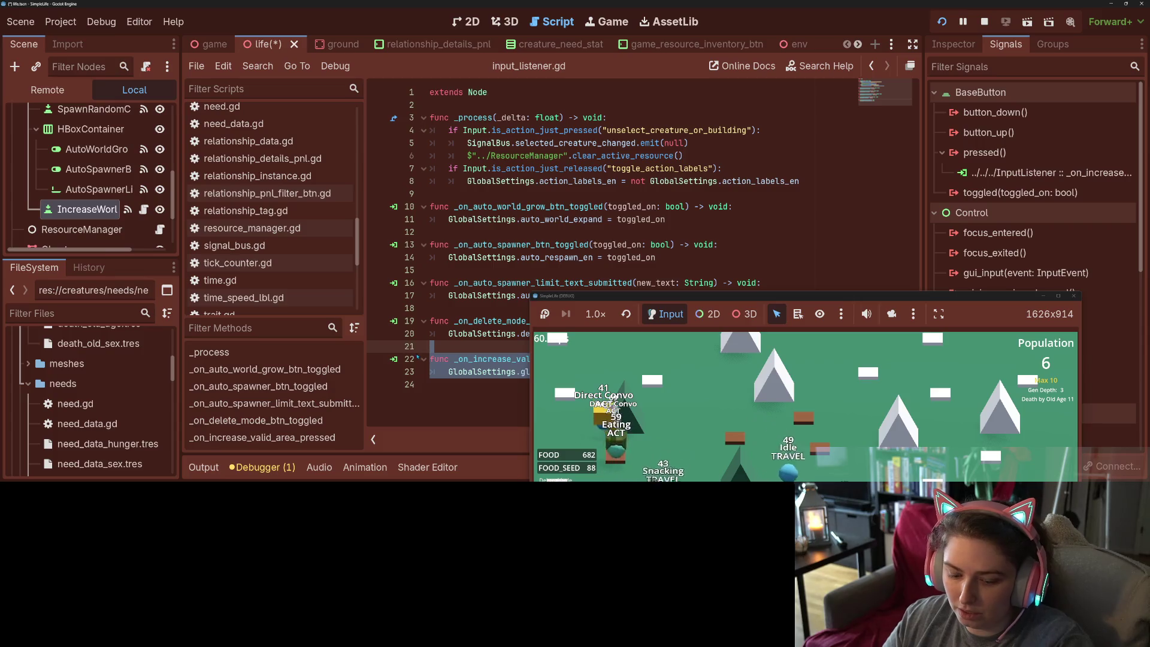
mouse_move(577, 293)
left_mouse_down()
mouse_move(710, 375)
mouse_move(614, 127)
left_mouse_up()
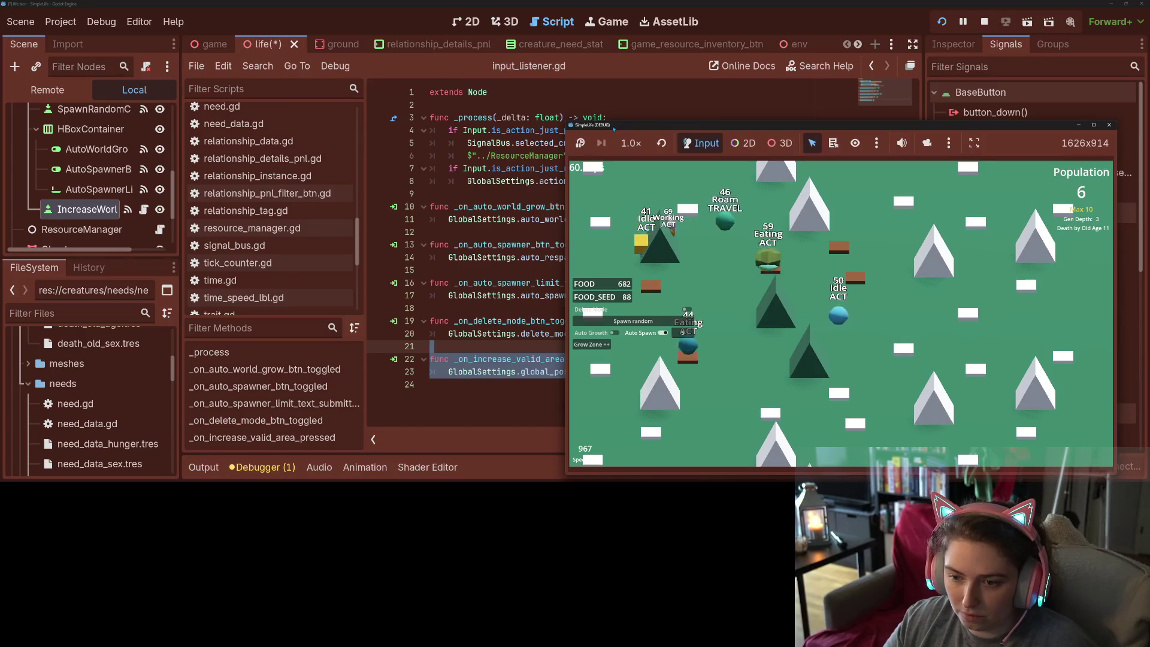
key("BackSpace")
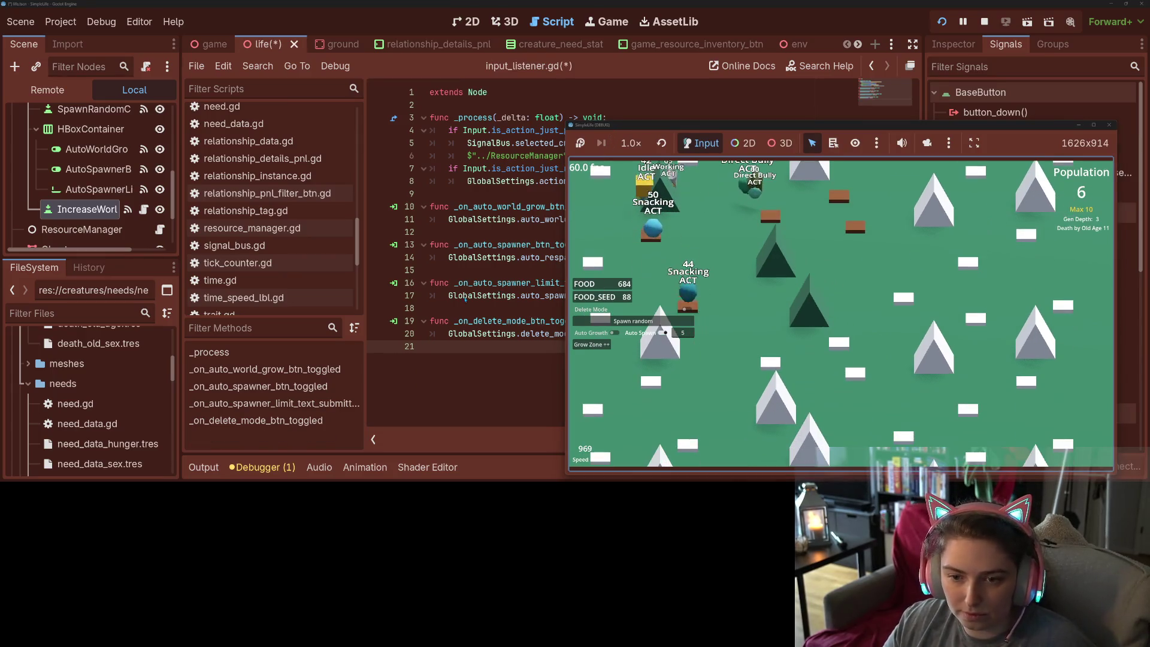
key("ctrl+s")
Step: Return to the increase_world_area_btn.gd script
scroll(89, 213, "up", 1)
scroll(88, 213, "down", 1)
left_click(144, 209)
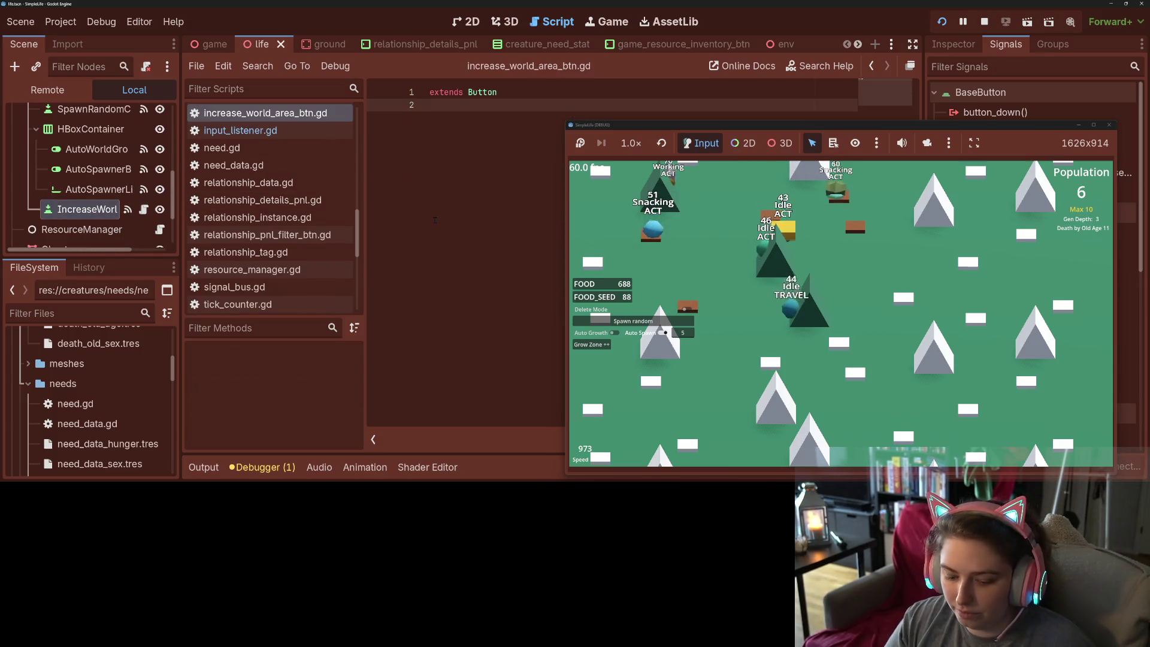
Step: Paste the handler into increase_world_area_btn.gd and rename it to _pressed
key("ctrl+v")
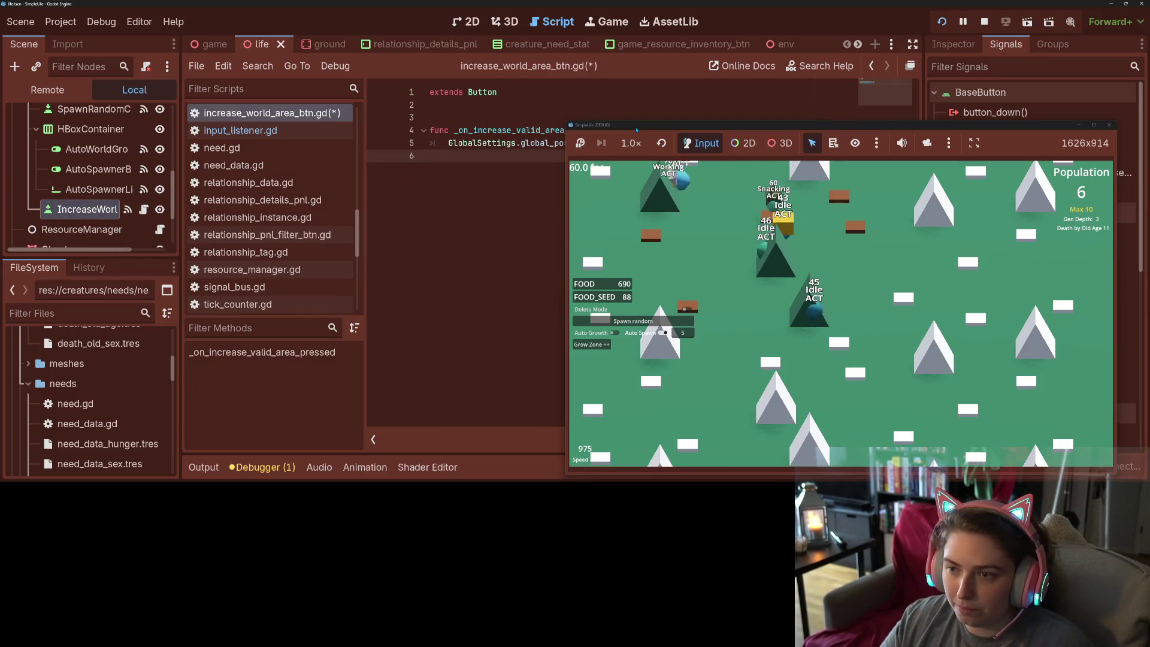
left_click_drag(636, 128, 616, 237)
double_click(559, 130)
type("_")
key("Return")
key("ctrl+s")
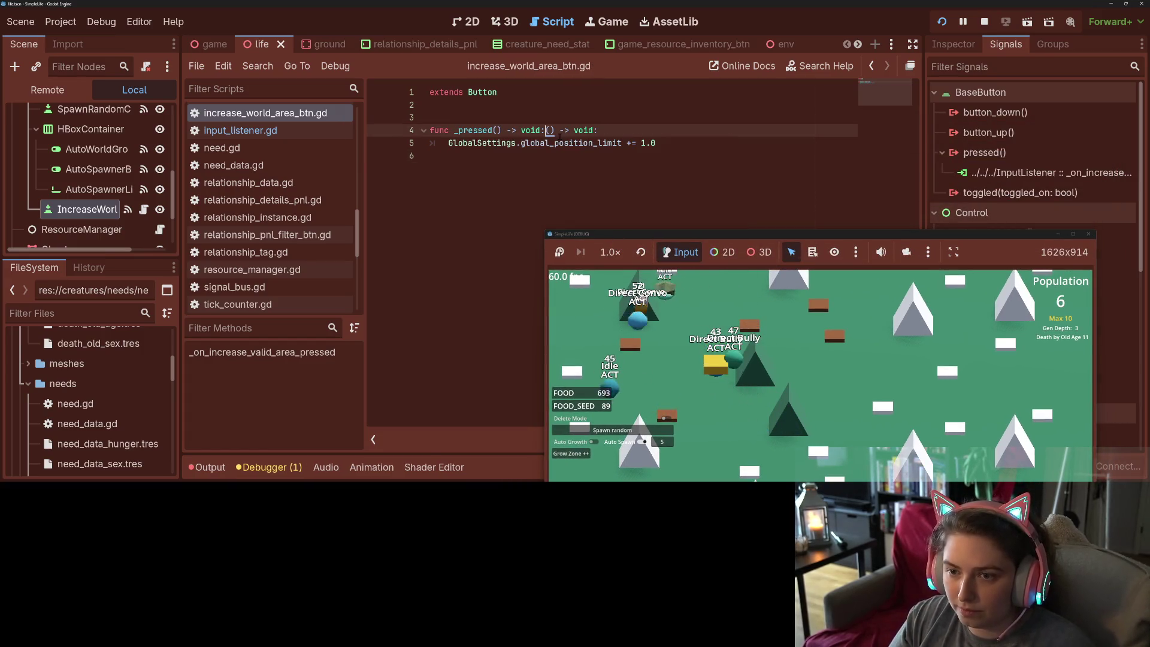
key("Delete")
key("Delete")
key("Delete")
key("ctrl+s")
Step: Add a _ready function that sets disabled = true
key("Up")
key("Up")
key("Return")
type("fu")
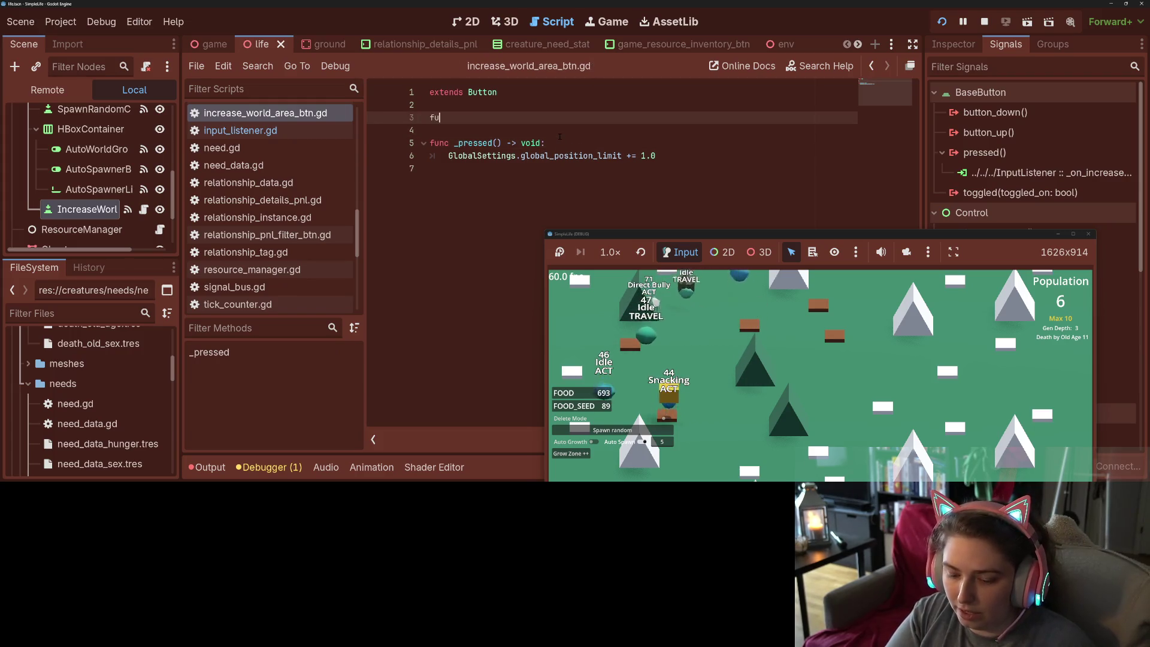
type("nc")
key("Return")
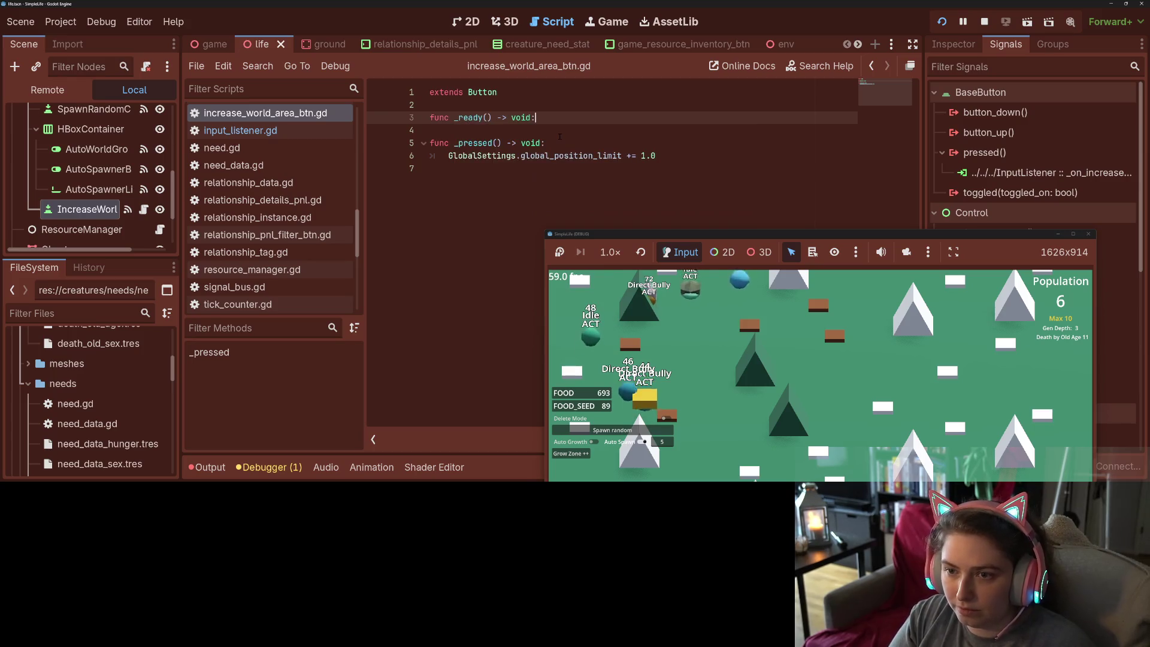
key("Return")
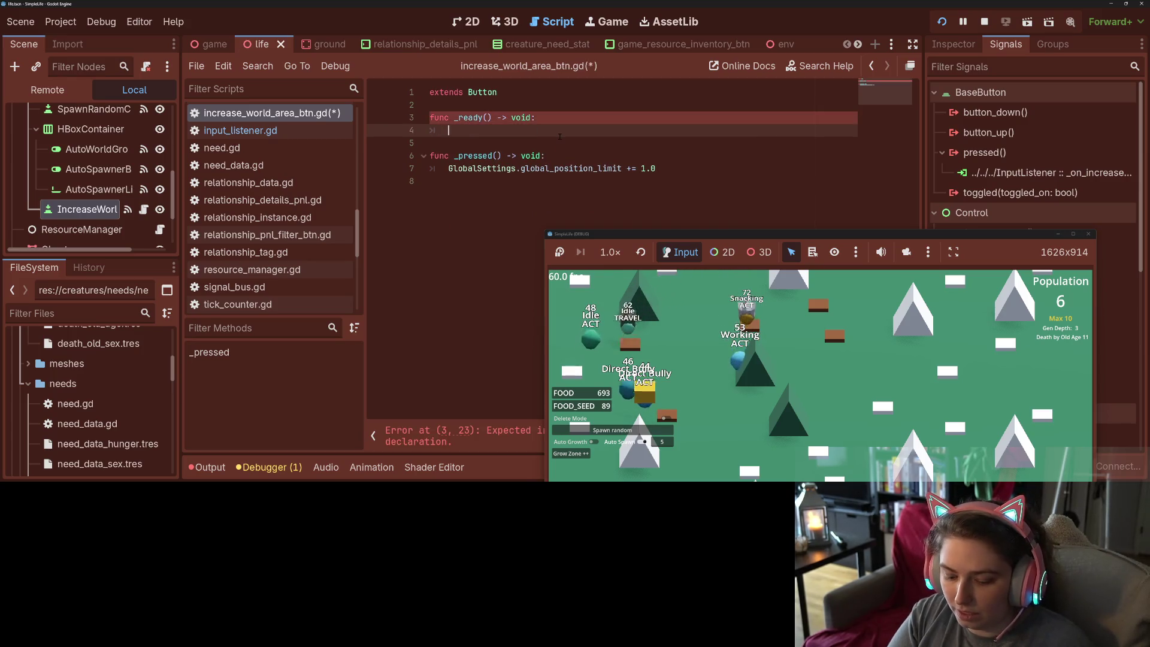
type("abled =")
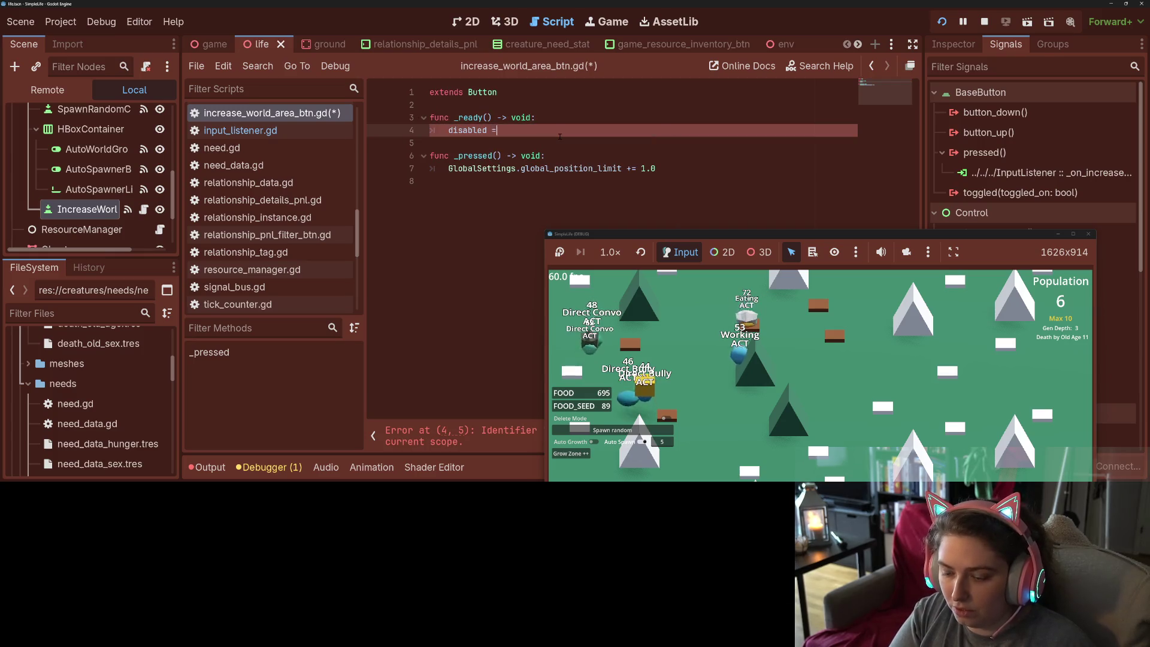
key("Return")
key("Return")
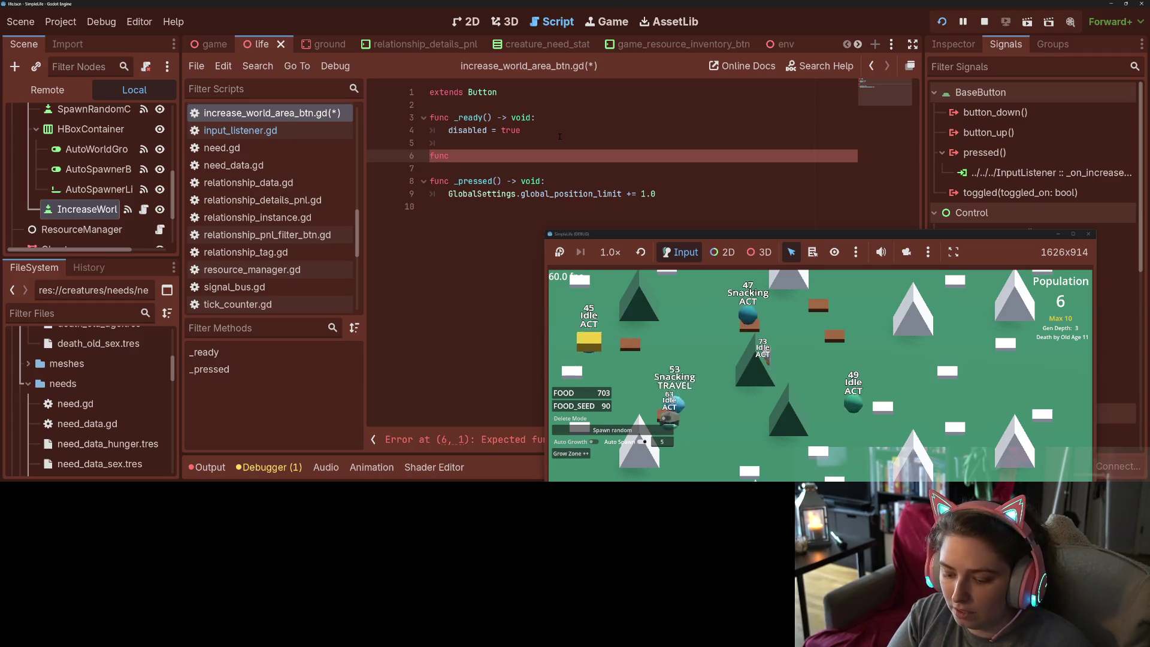
Step: Add _on_max_world_area_changed() setting disabled from WorldGrowthManager.can_world_expand()
type("on_max_world")
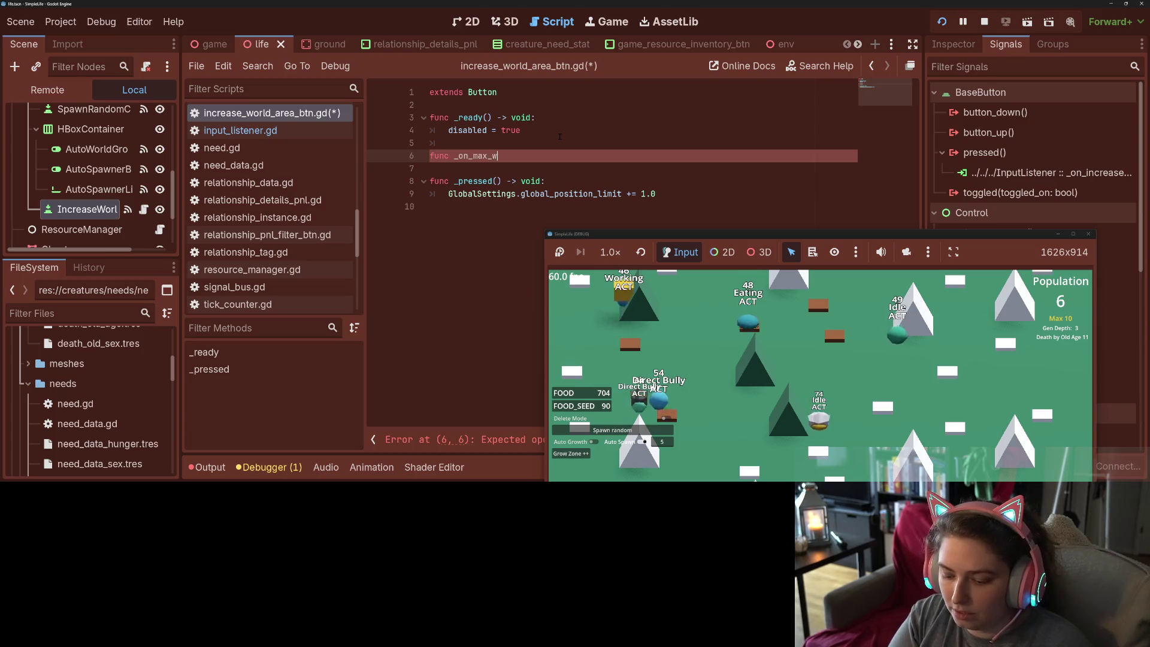
type("_area_changed() -> void")
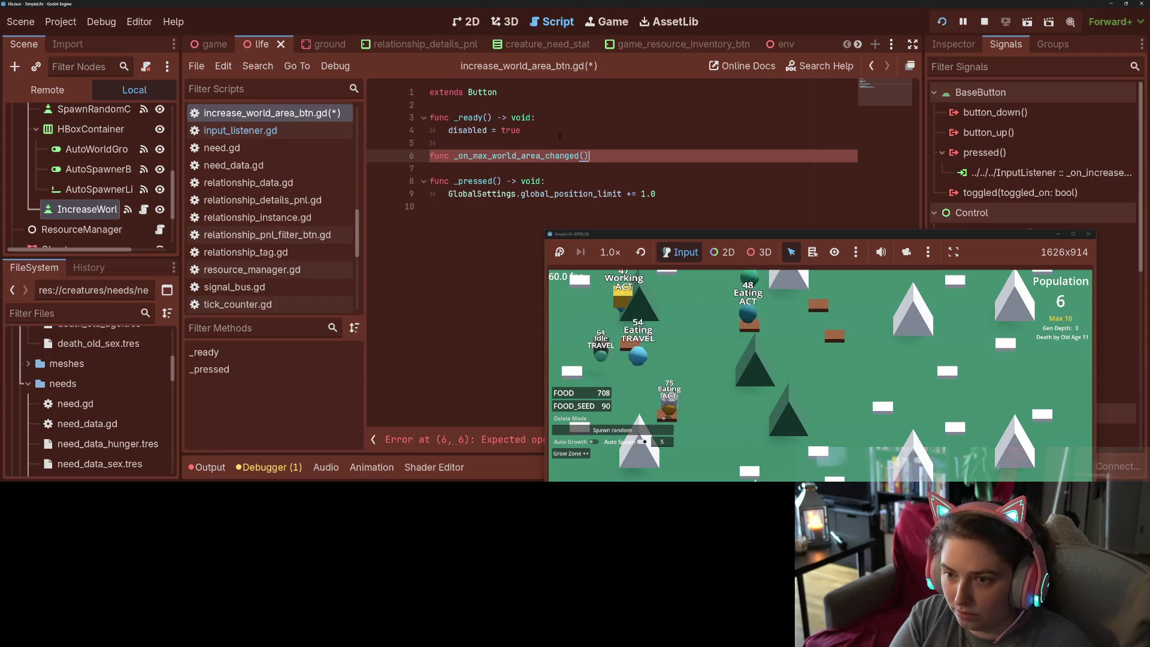
type(":L")
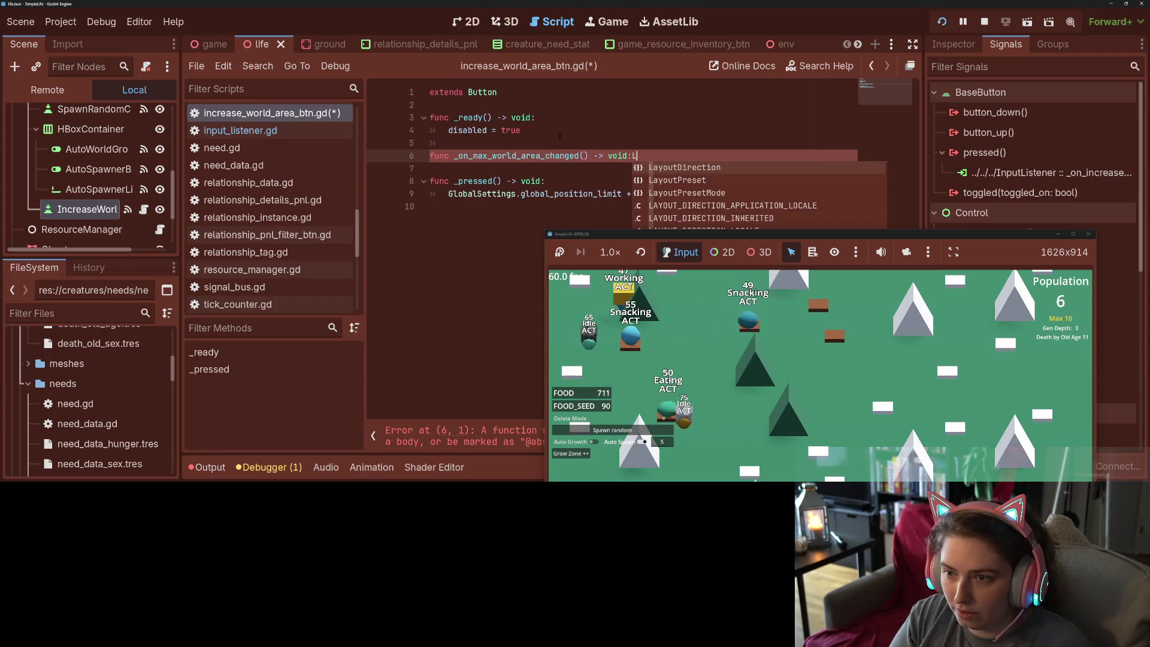
key("Return")
type("i")
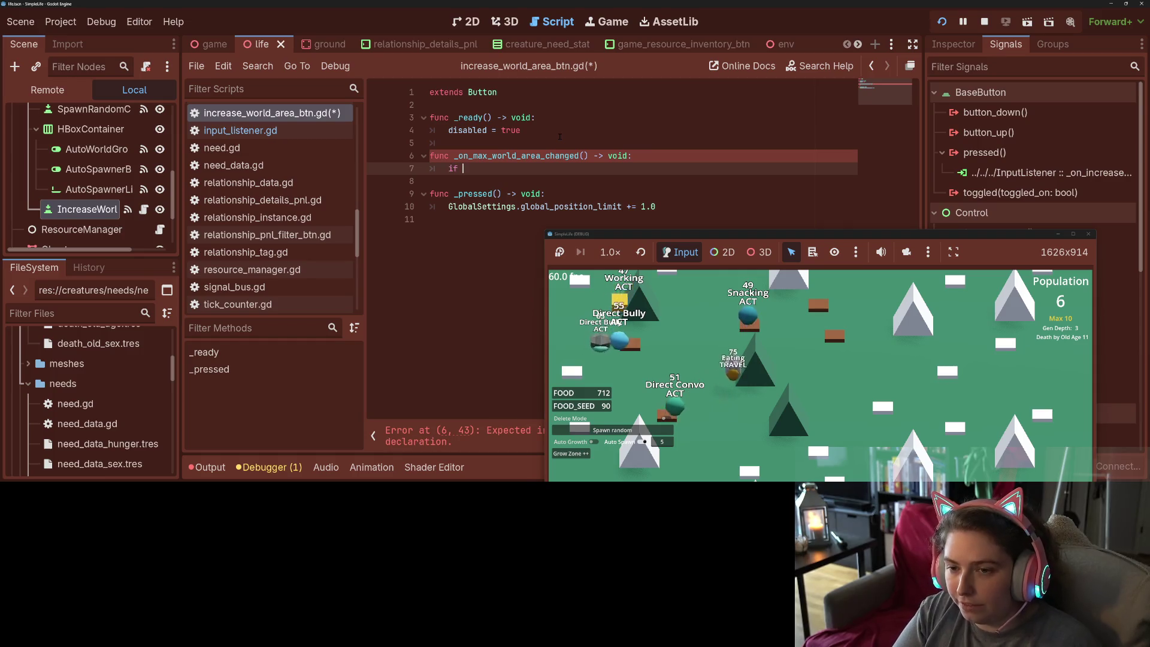
type("f Wor")
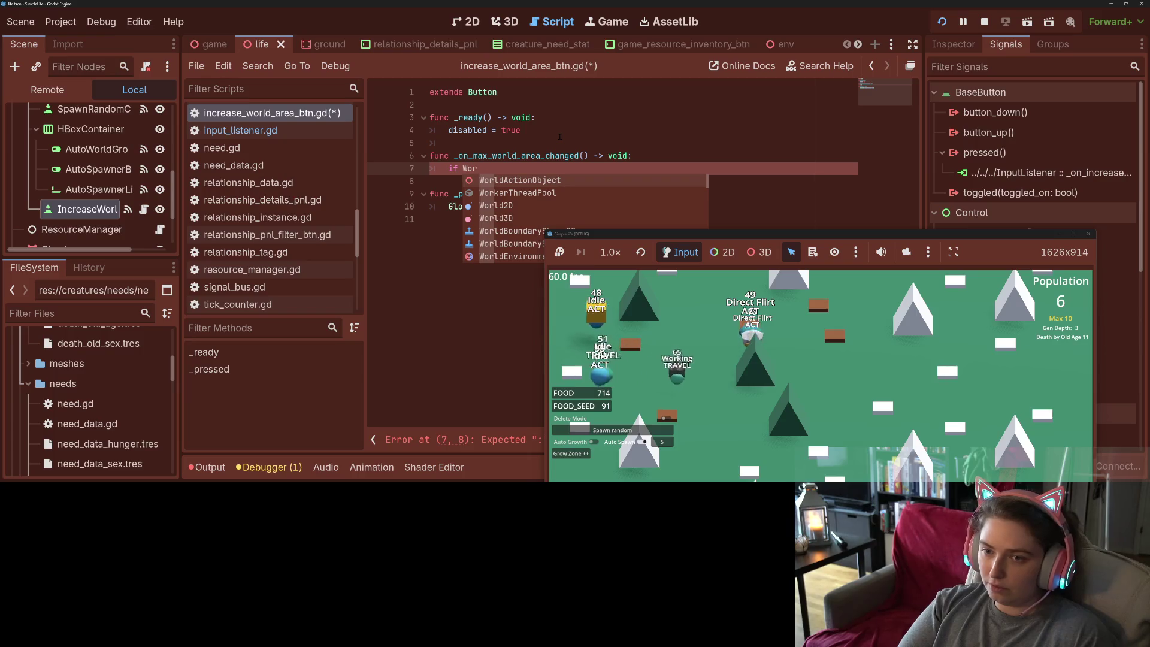
type("Ma")
key("Return")
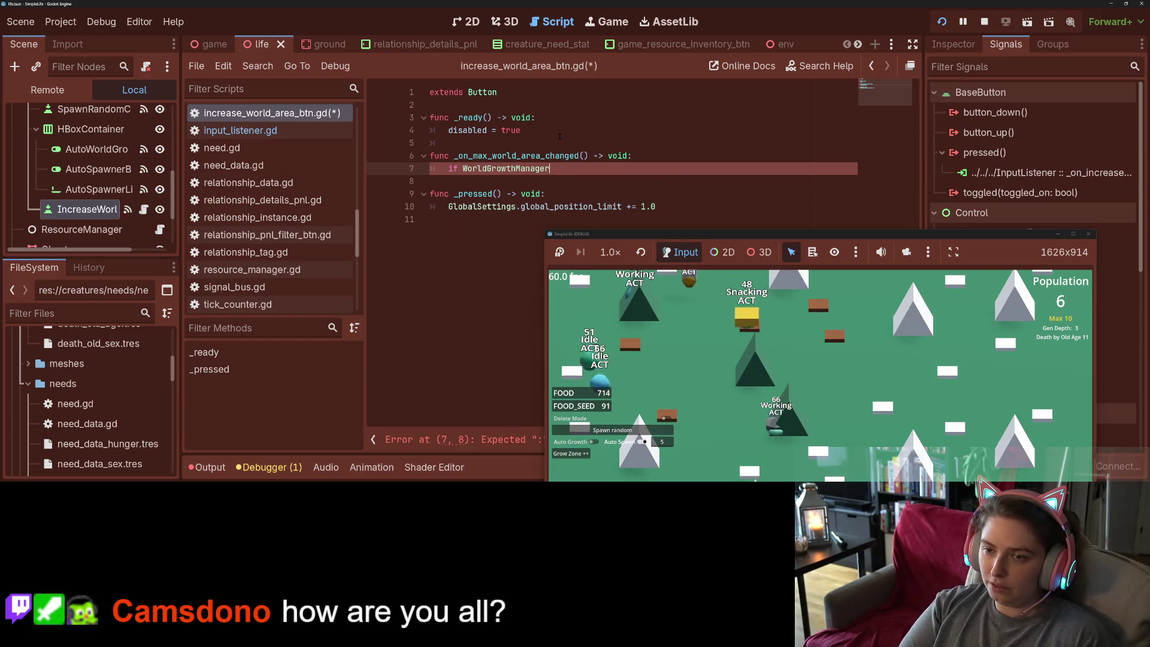
type(".ca")
key("Return")
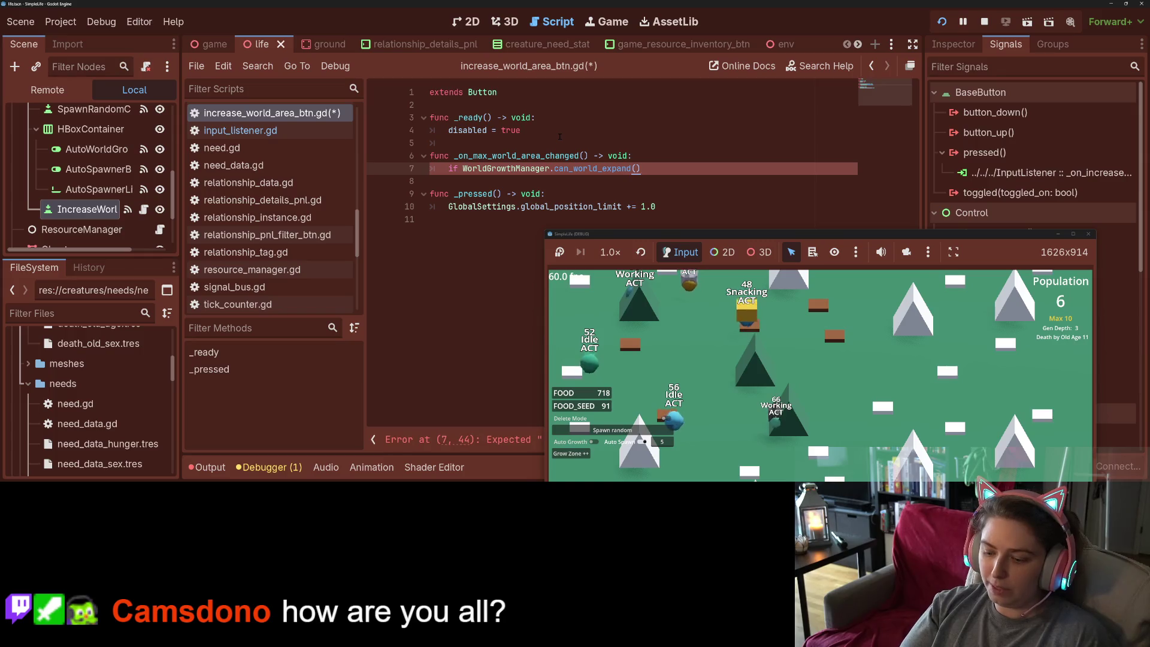
key("Delete")
key("Delete")
type("disabl")
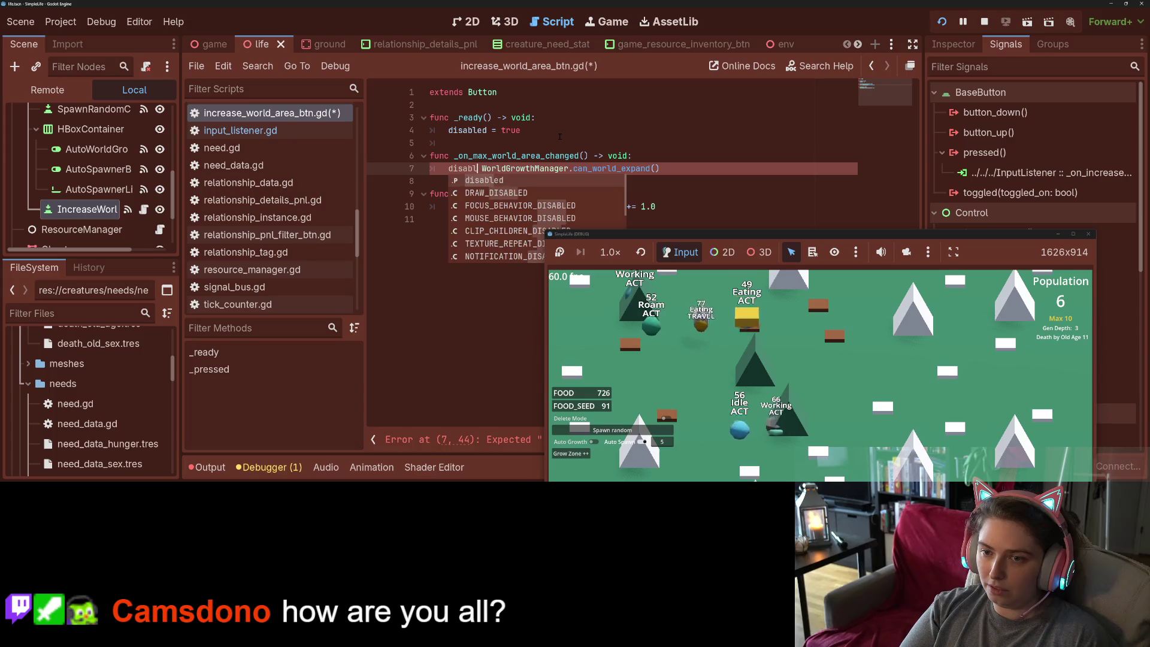
key("Return")
type("=")
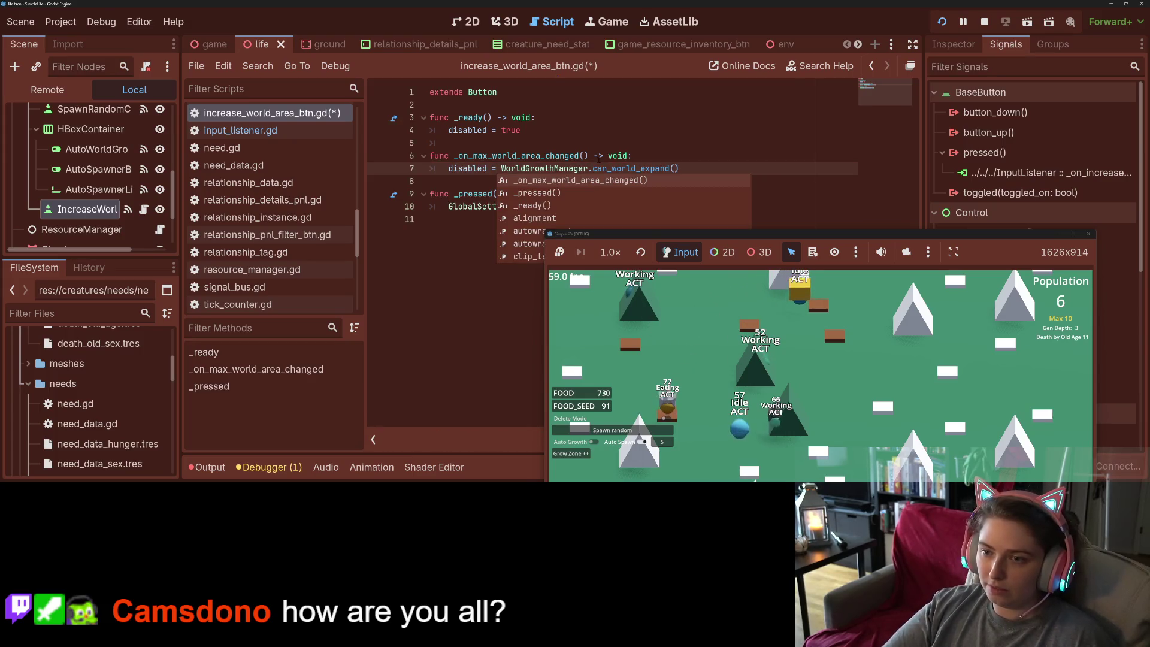
Step: Rename the function to _check_enabled and call it from _ready and _pressed, then save
double_click(565, 156)
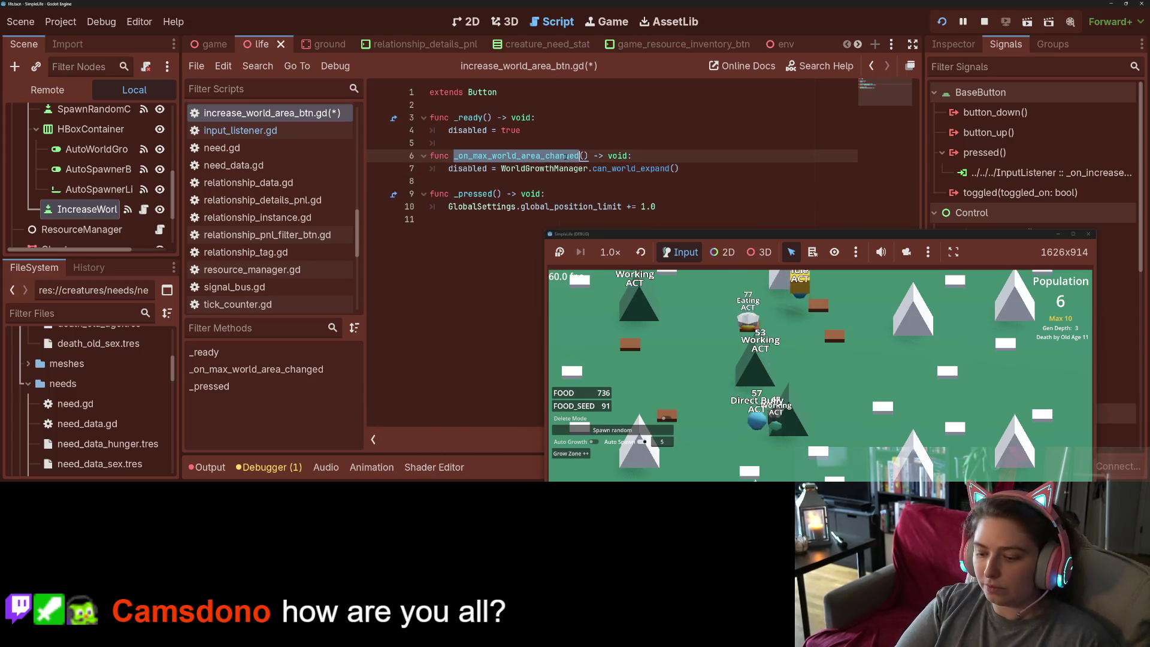
type("_check_enabl")
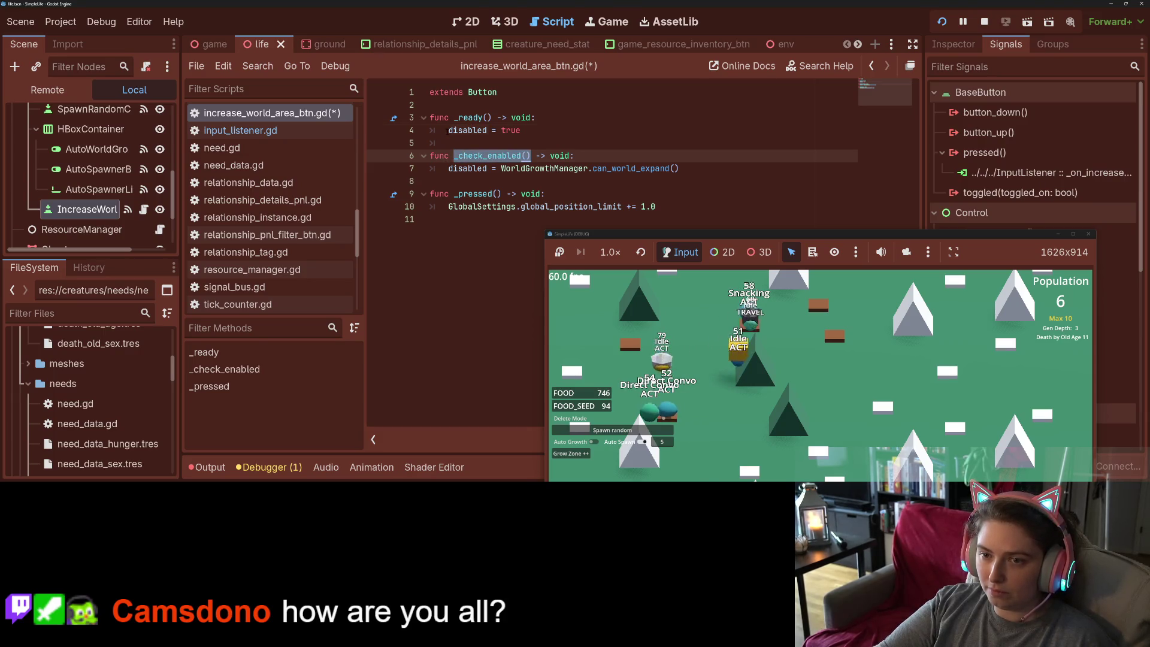
left_click_drag(448, 130, 521, 130)
type("_check_enabled()")
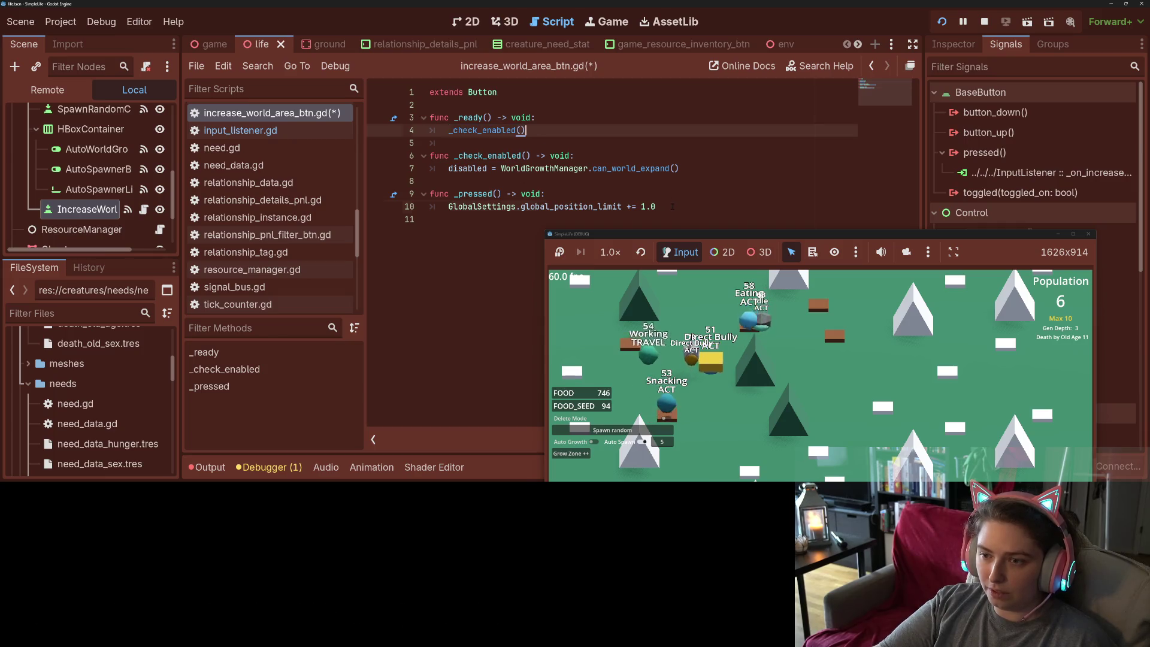
left_click(672, 206)
key("Return")
type("_check_enabled()")
key("ctrl+s")
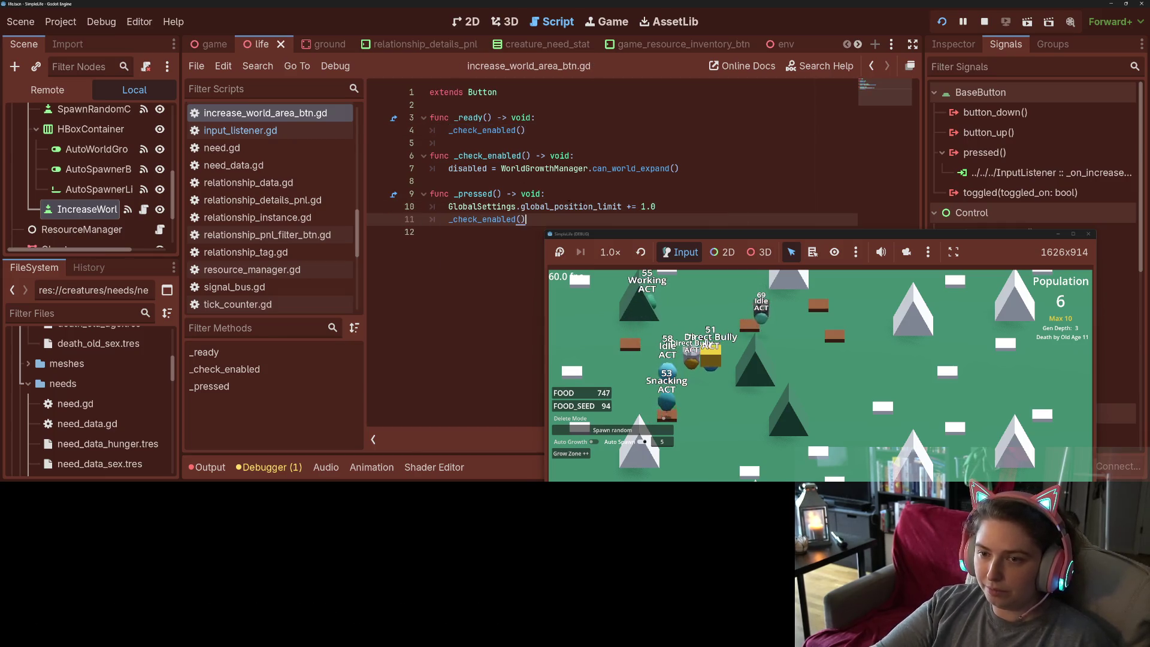
Step: Begin a WorldGrowthManager.max_world_size_increased.connect line in _ready
left_click(539, 139)
key("Return")
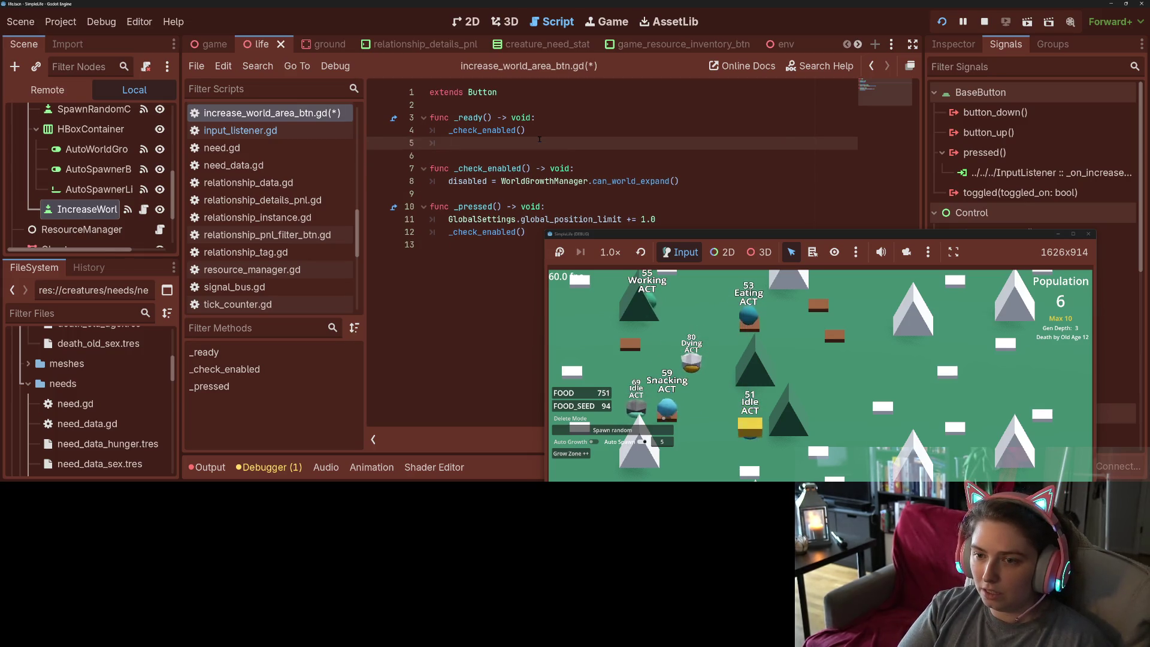
double_click(538, 181)
key("ctrl+c")
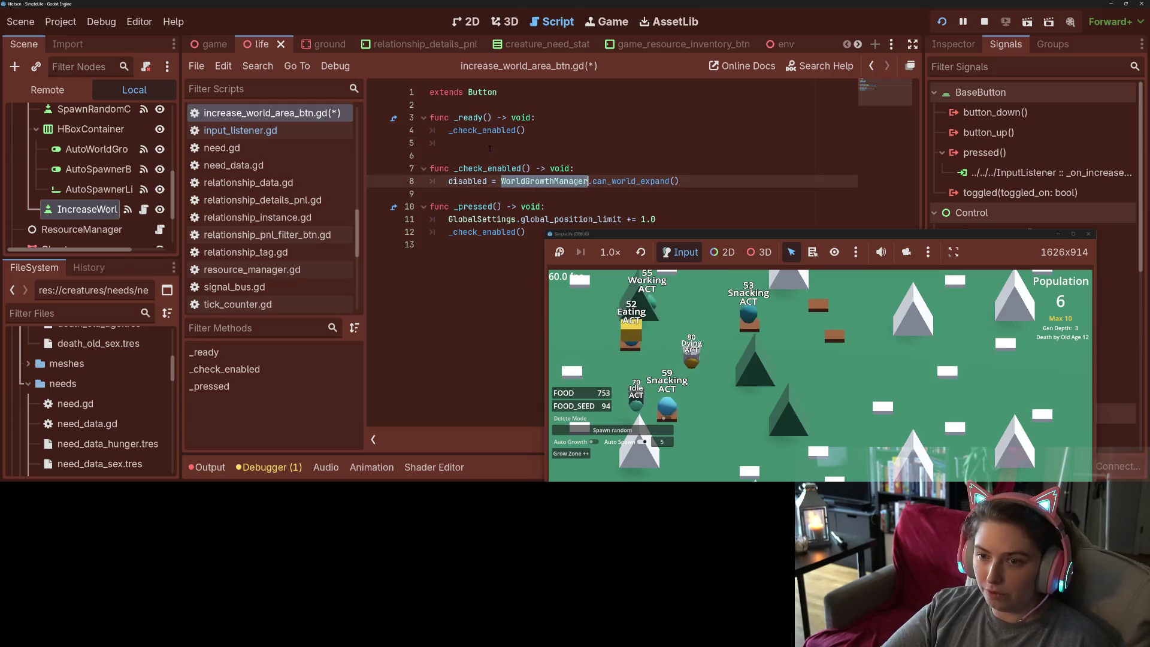
left_click(490, 147)
key("ctrl+v")
type("wo")
key("Down")
key("Down")
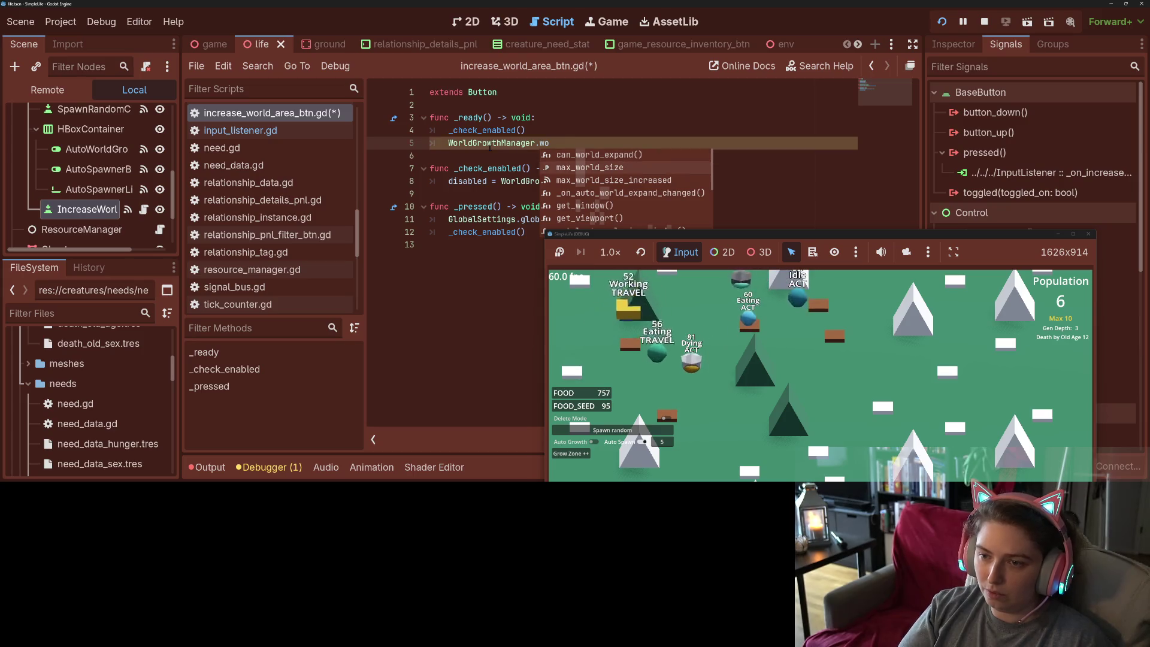
key("Return")
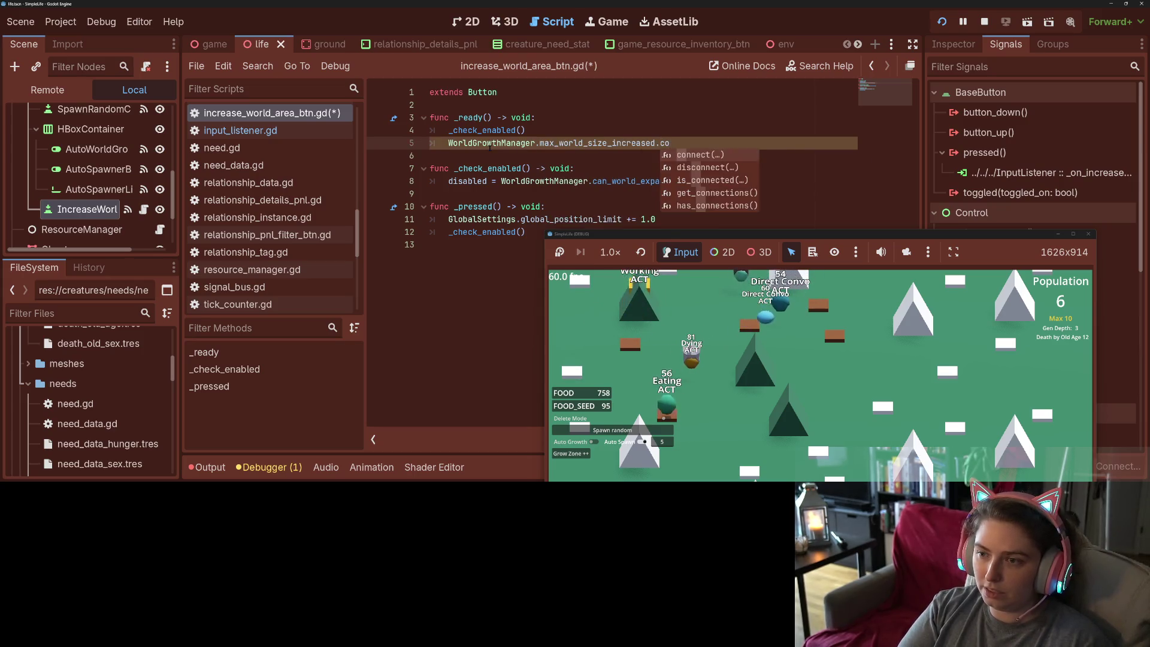
key("Return")
Step: Finish the connection with _check_enabled as the callable, save, and stop the game
key("ctrl+x")
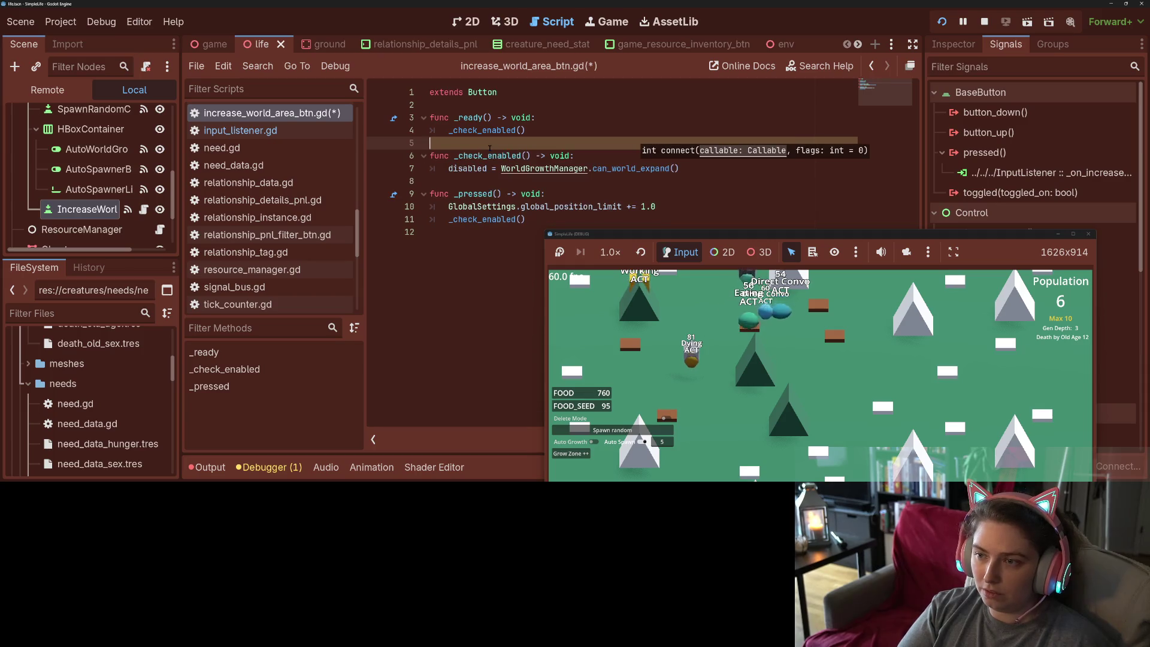
key("ctrl+v")
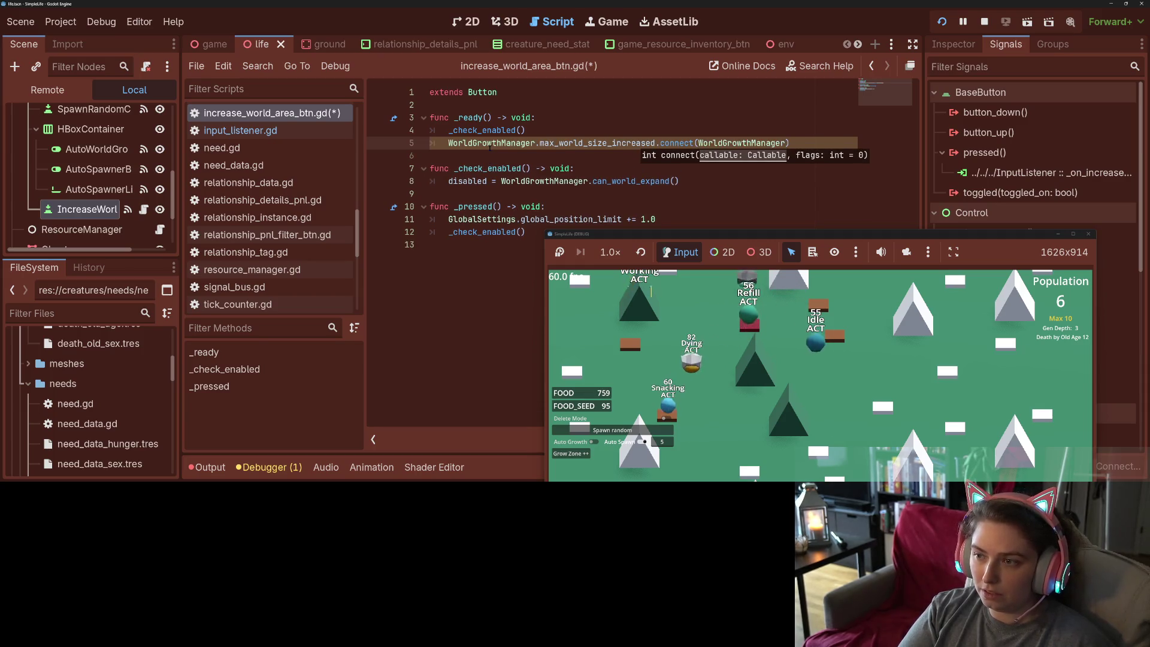
type("_che")
key("Return")
key("ctrl+s")
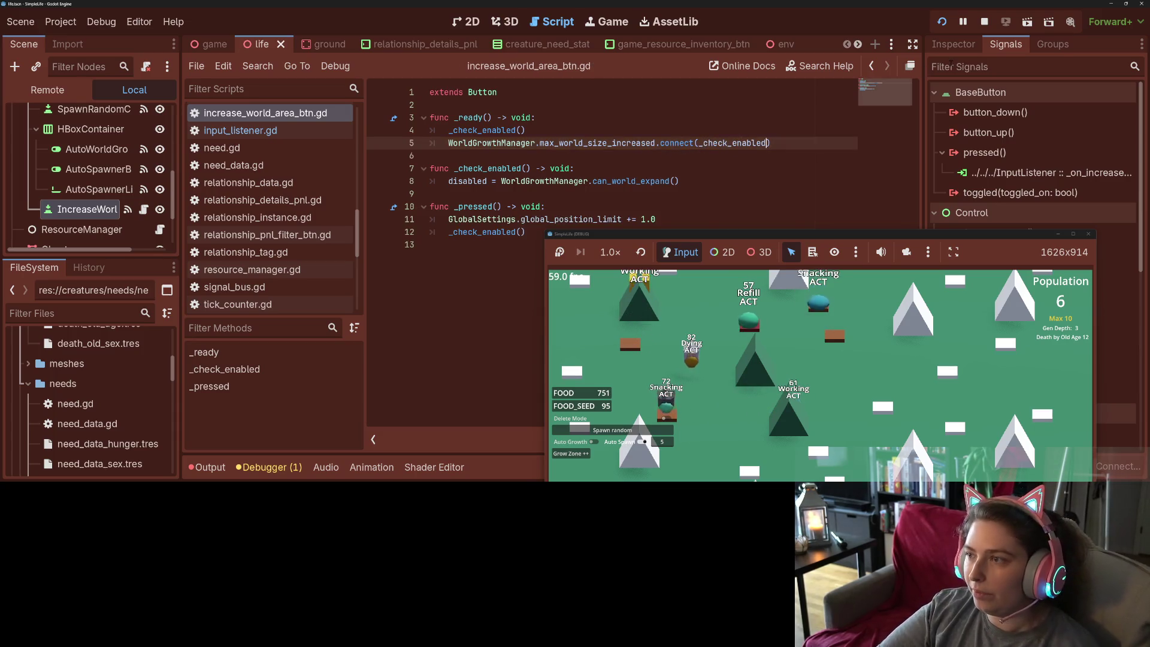
left_click(985, 24)
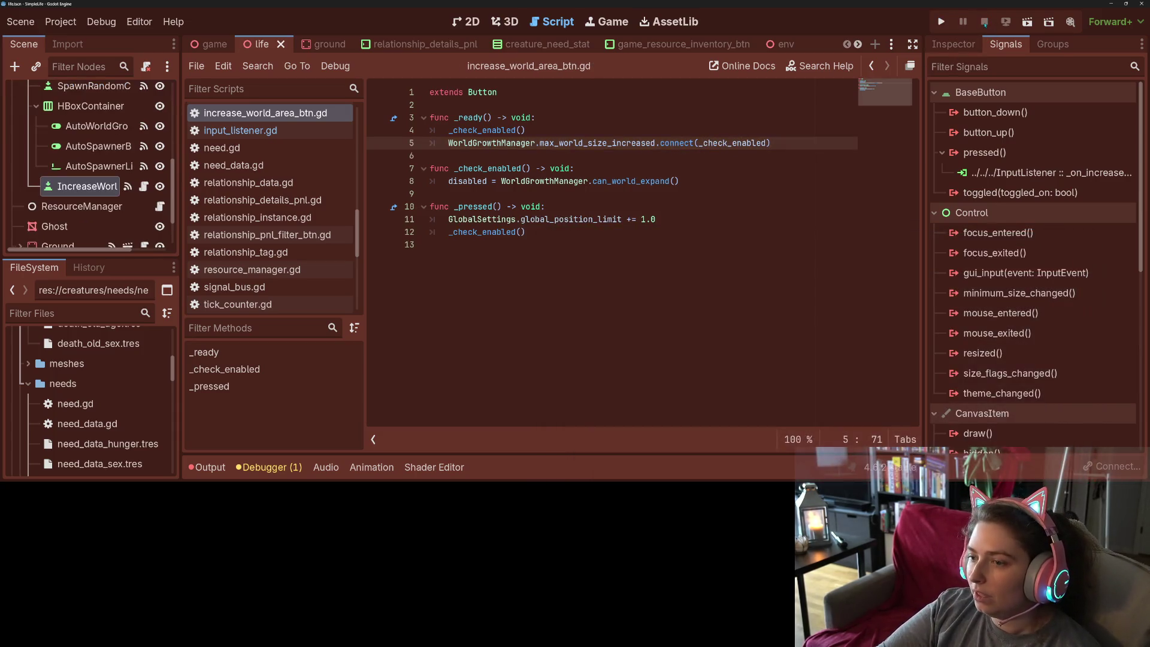
Step: Run the game fullscreen, test the Grow Zone ++ button, then stop it
left_click(942, 24)
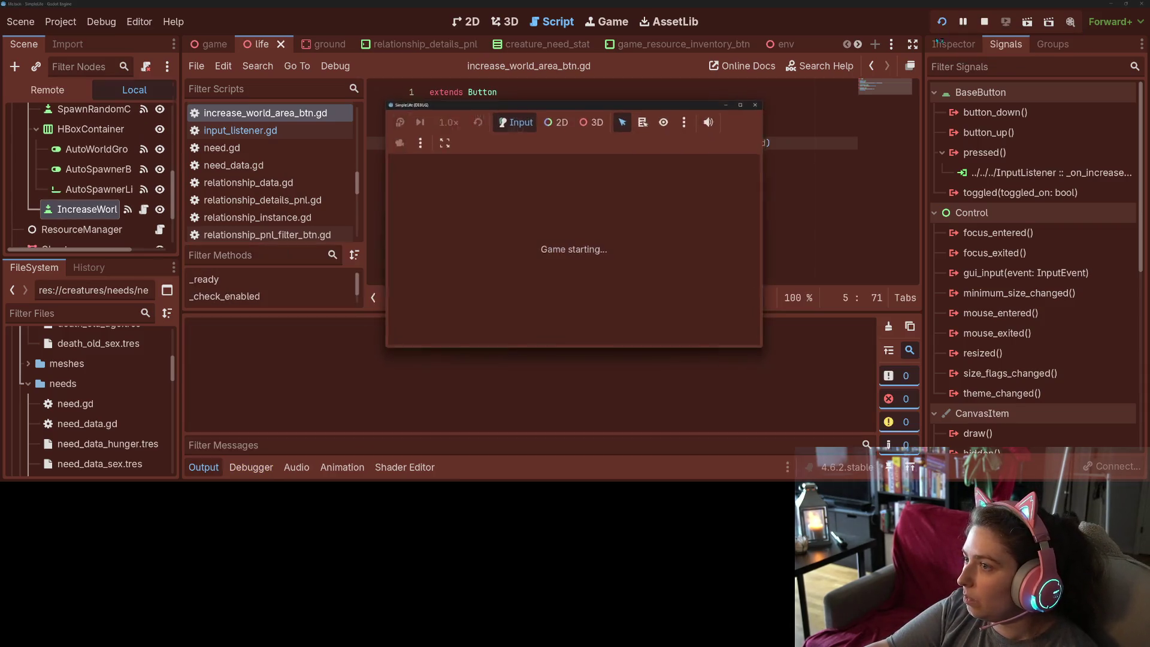
left_click(749, 101)
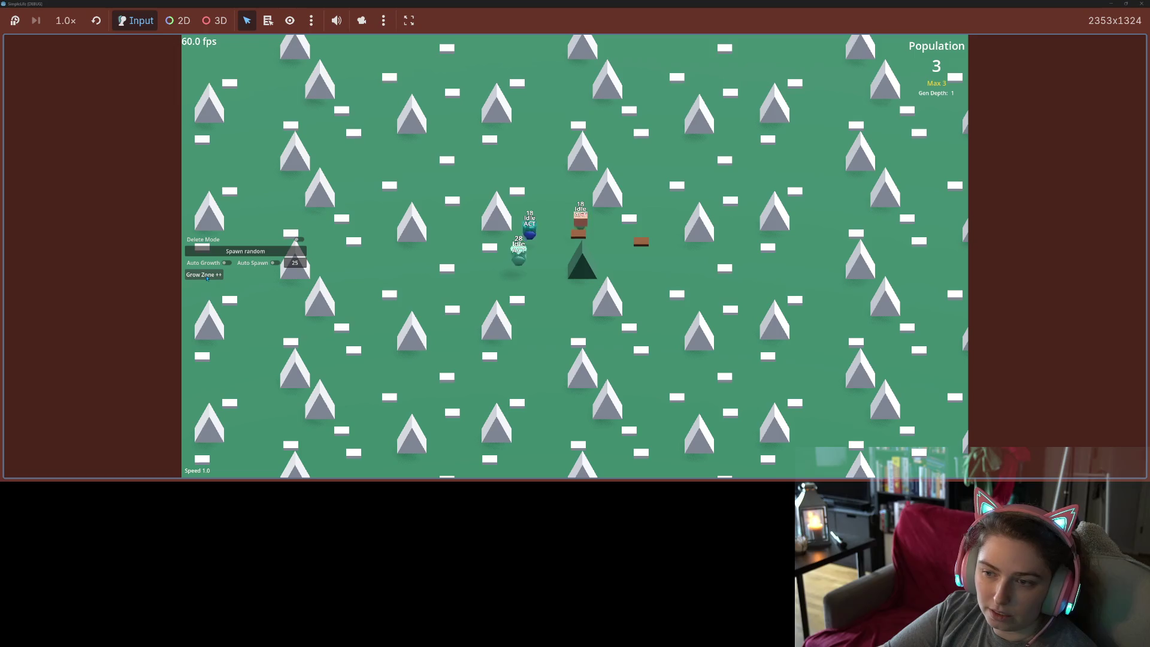
left_click(206, 276)
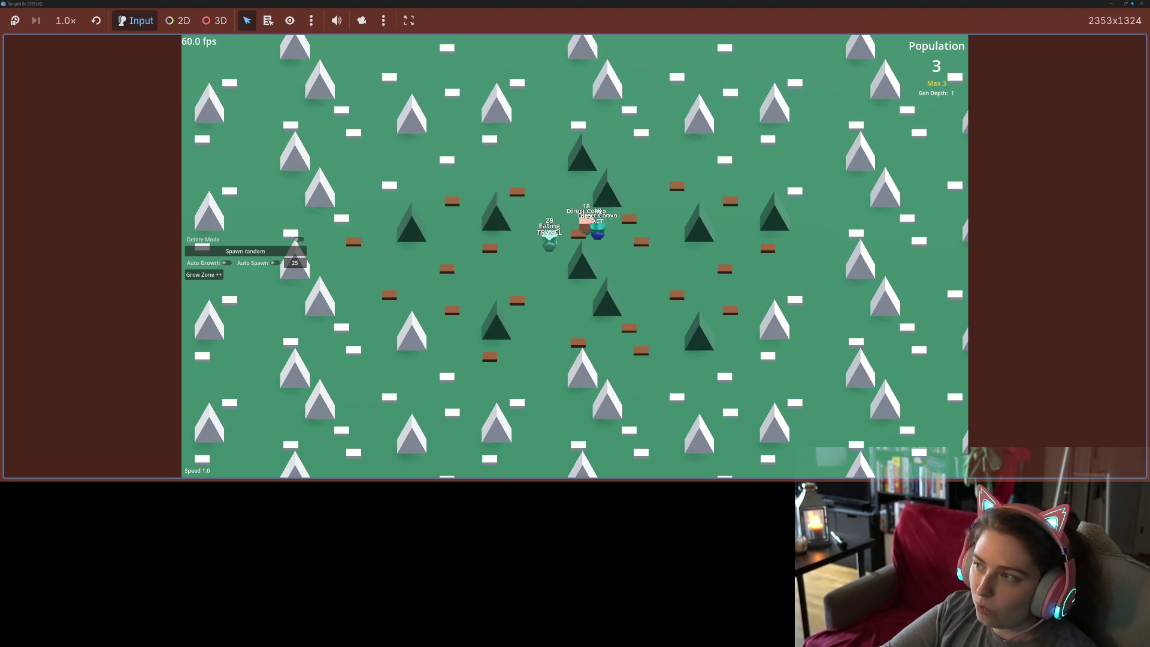
left_click(1141, 4)
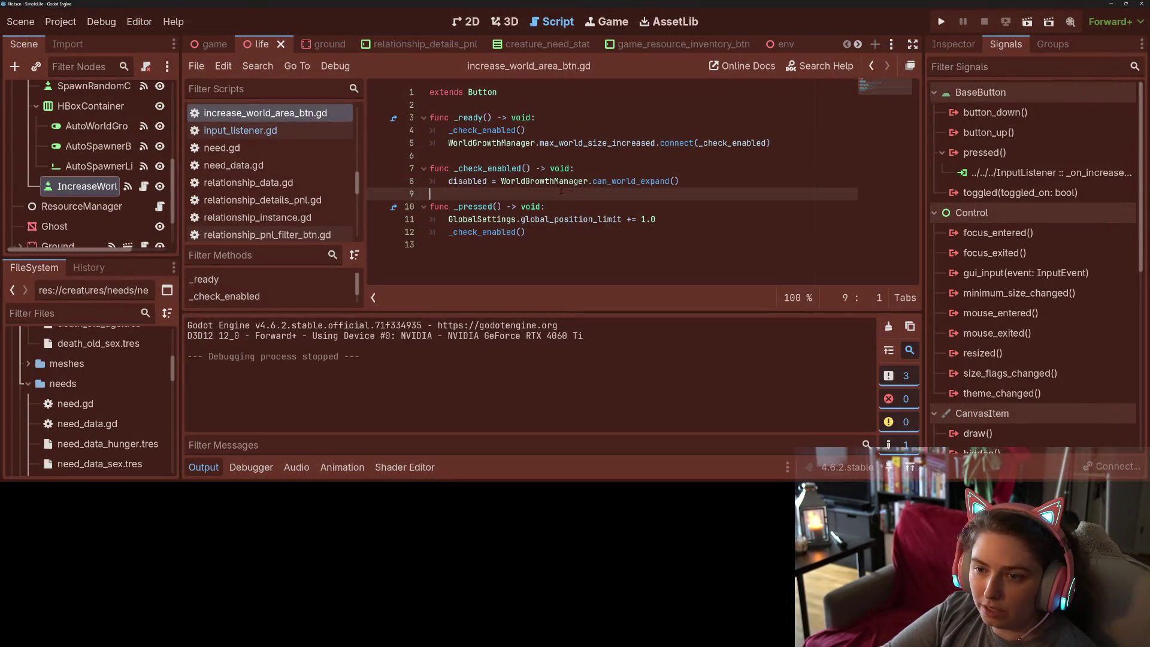
Step: Insert 'not' before WorldGrowthManager.can_world_expand() on line 8 and relaunch the game
left_click(501, 181)
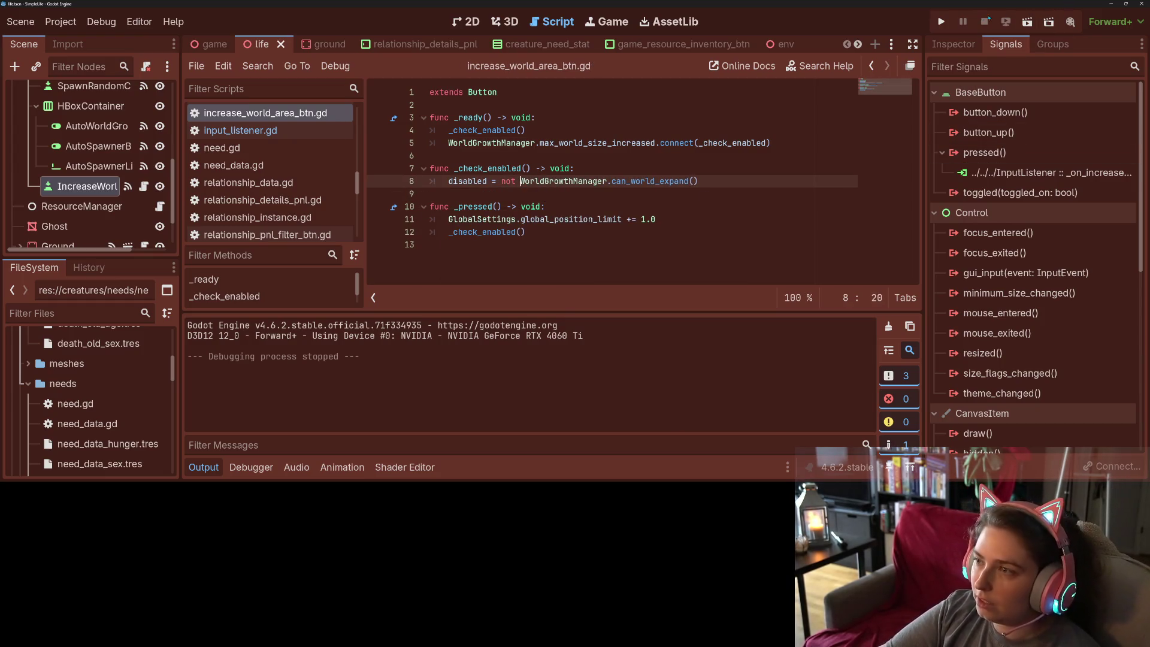
left_click(949, 44)
left_click(941, 21)
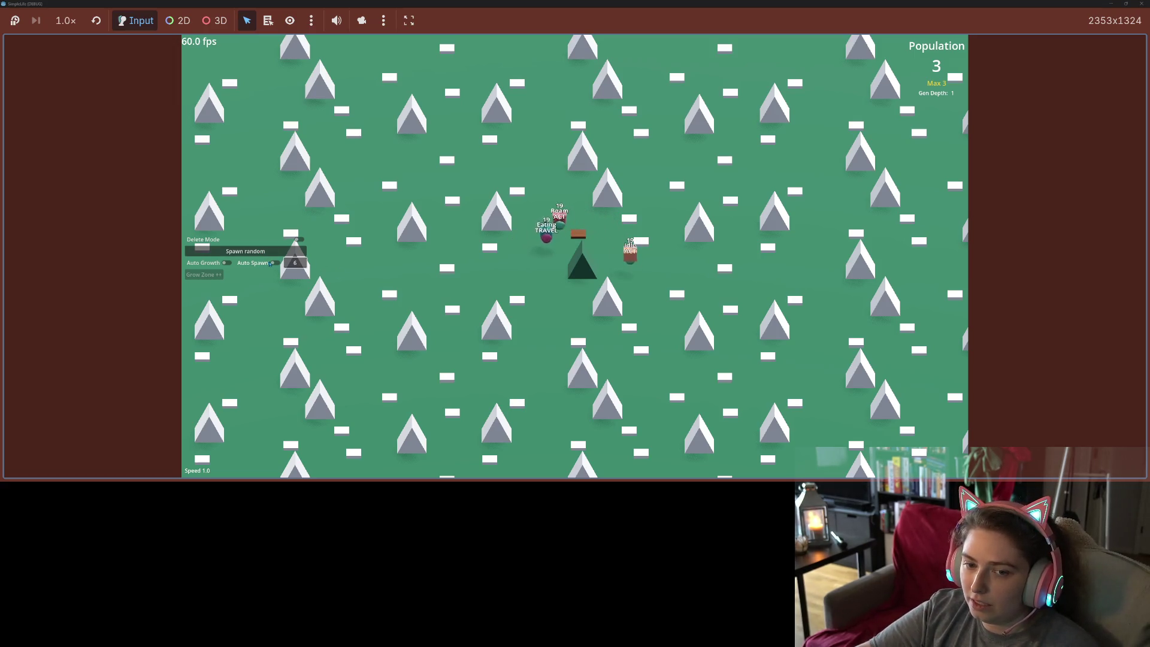
Step: Spawn random creatures three times, grow the zone twice, and auto-spawn 100 until population reaches 101
left_click(286, 252)
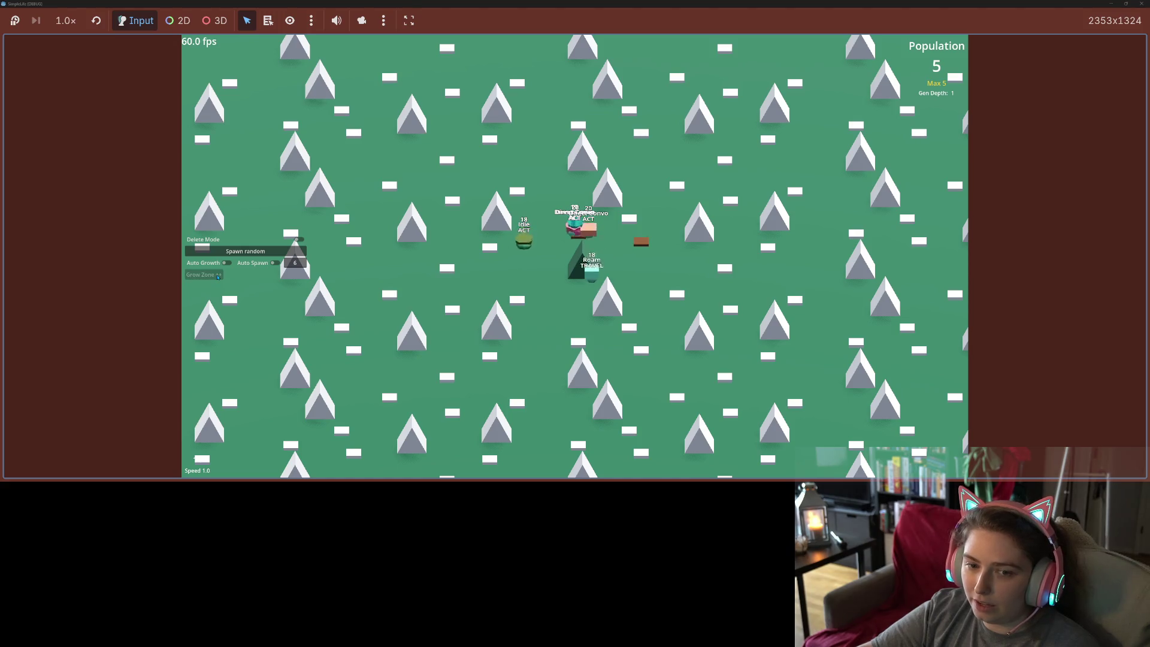
left_click(286, 252)
left_click(285, 252)
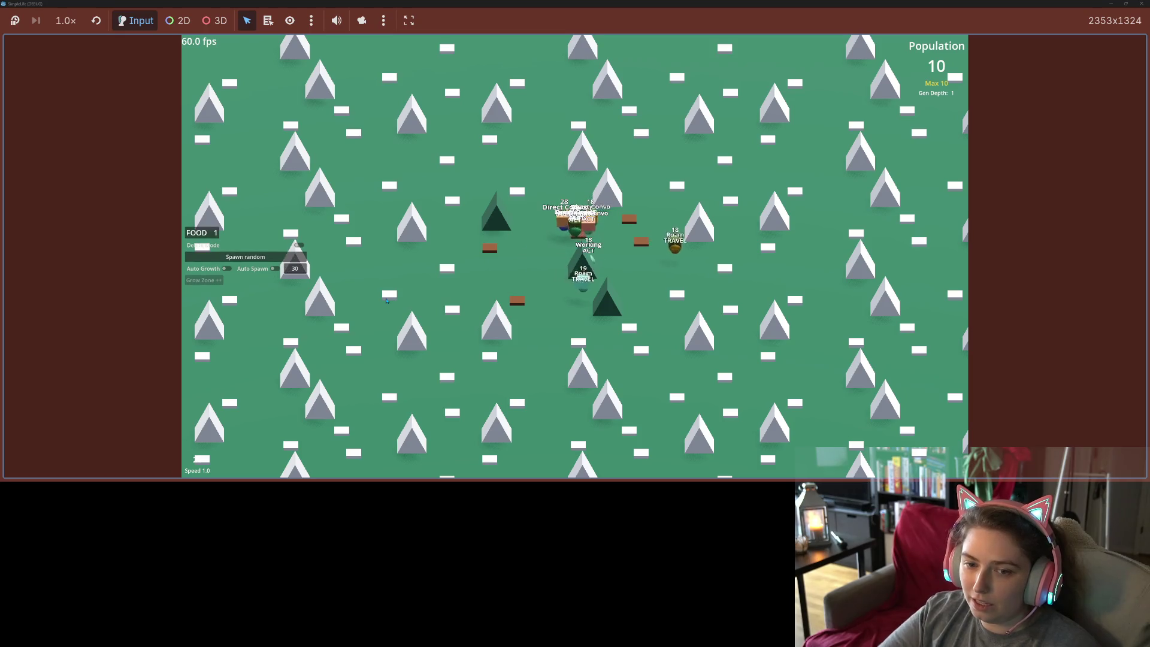
left_click(275, 269)
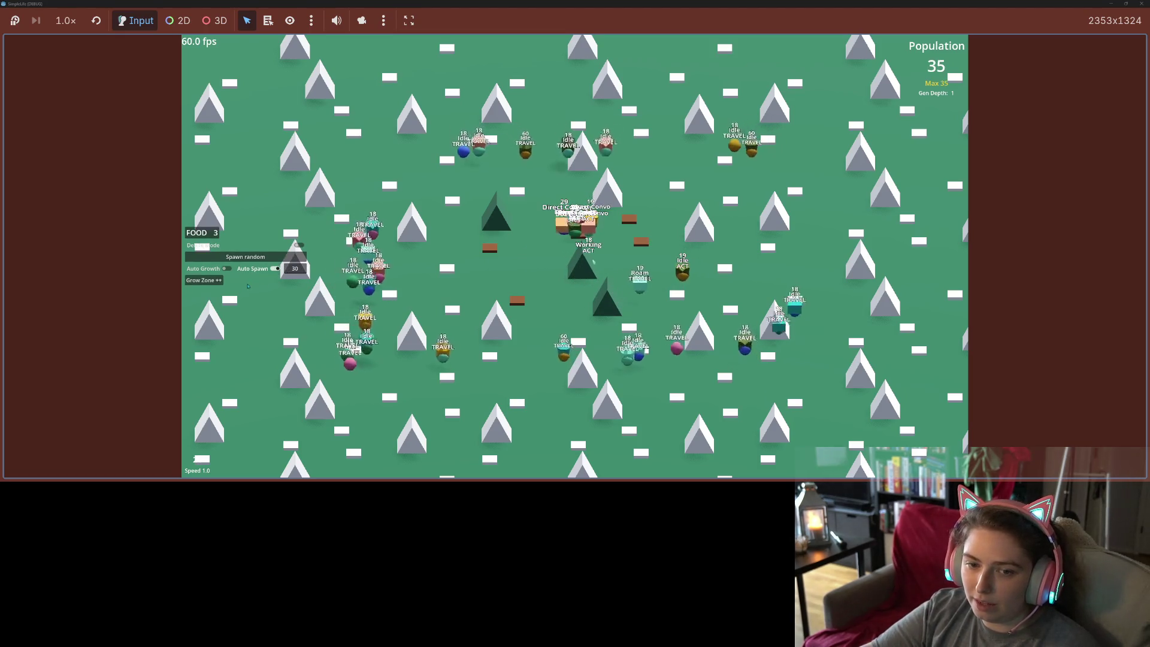
left_click(213, 286)
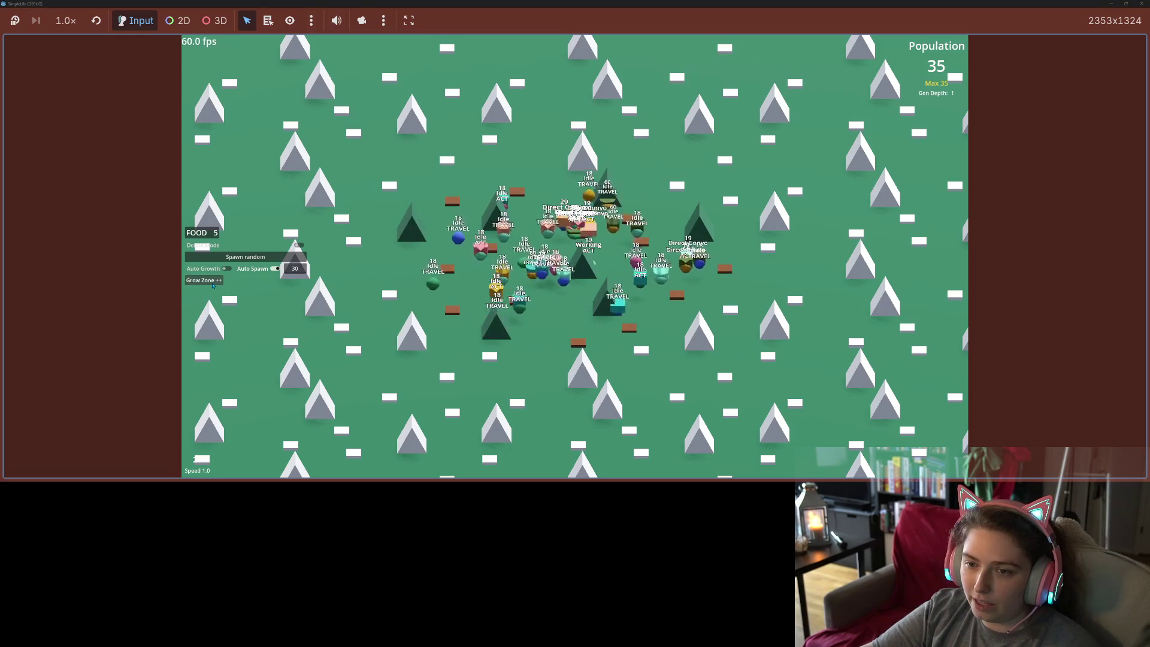
left_click(212, 284)
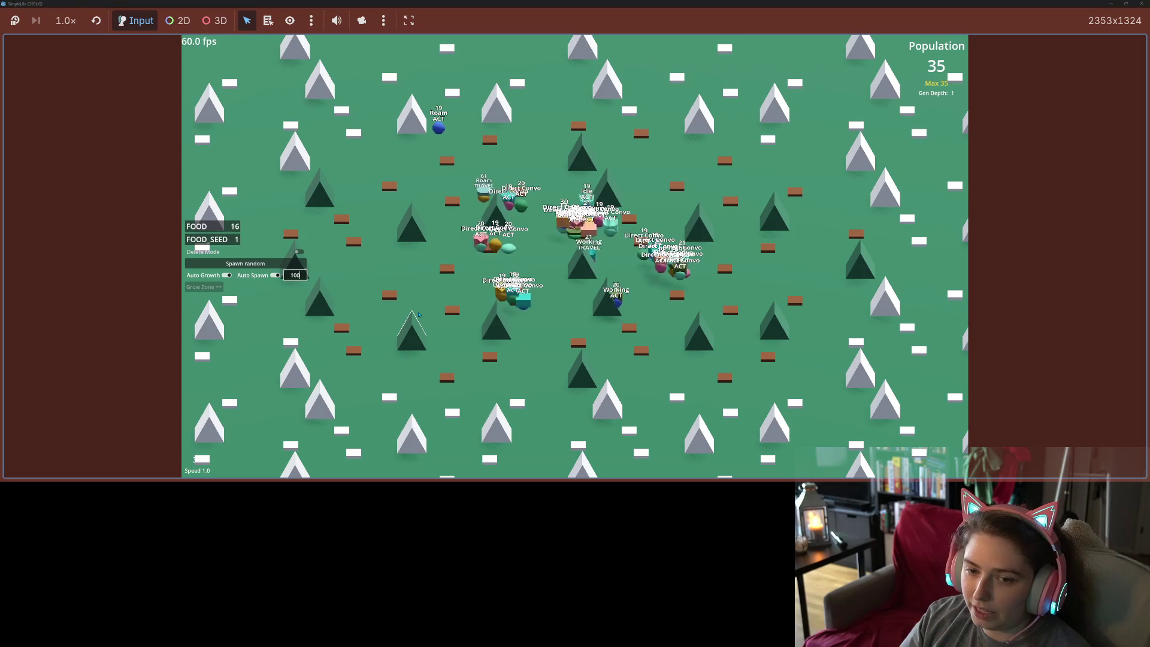
key("Return")
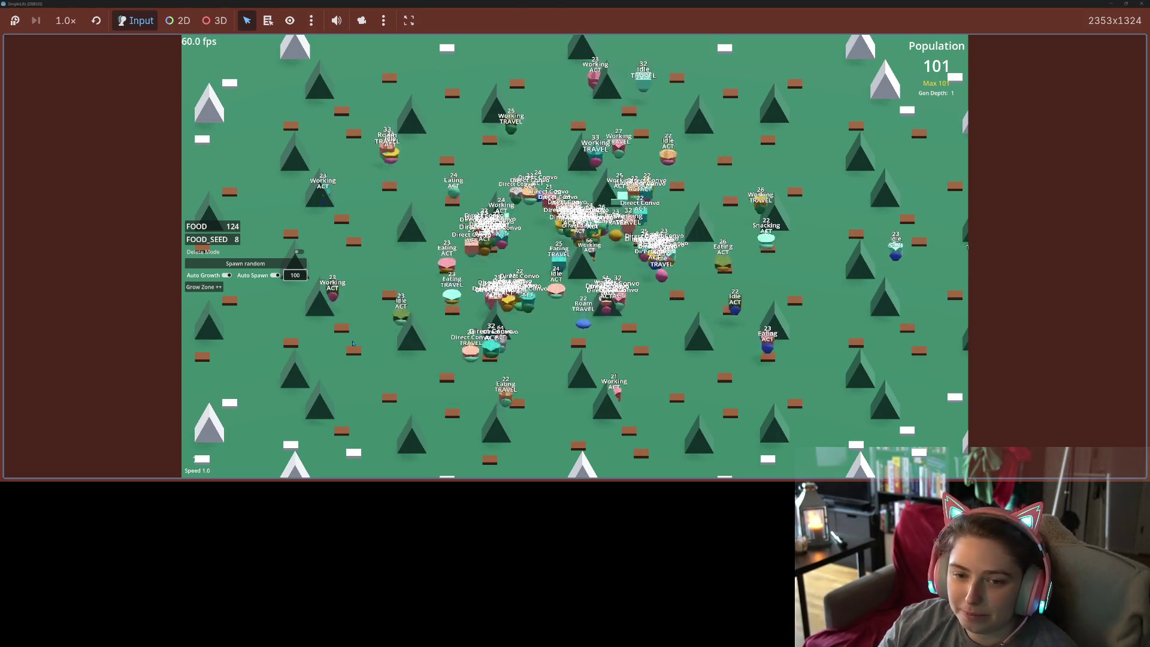
left_click(275, 276)
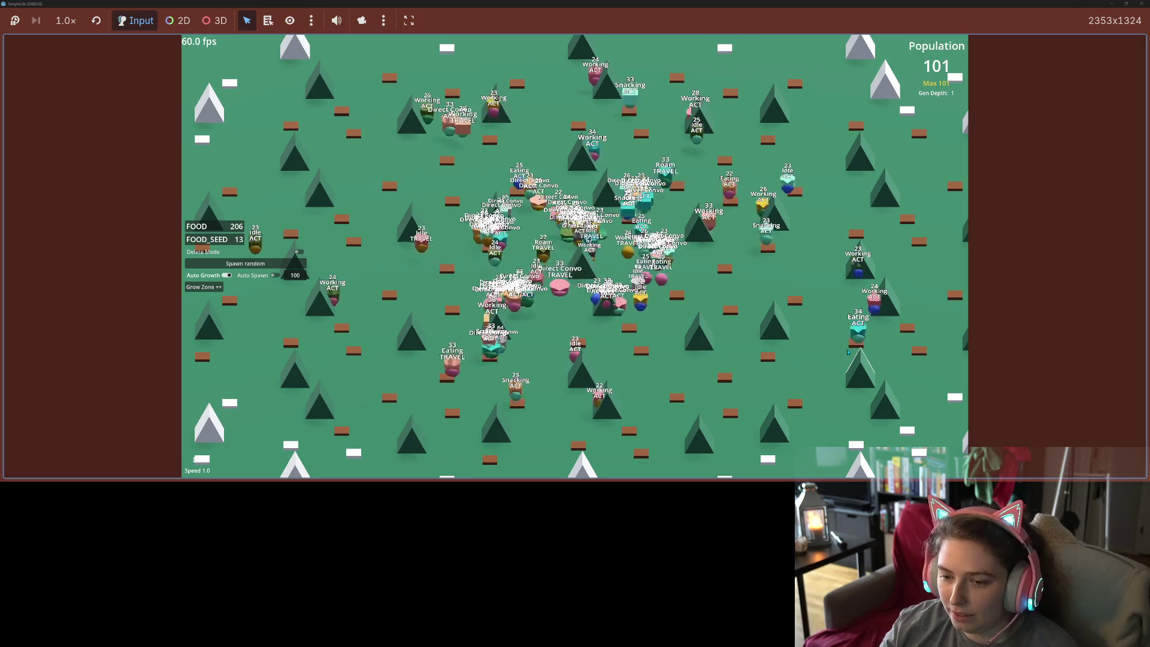
Step: Pan across the expanded world with WASD and select creatures to show one's family info panel
key("s")
key("a")
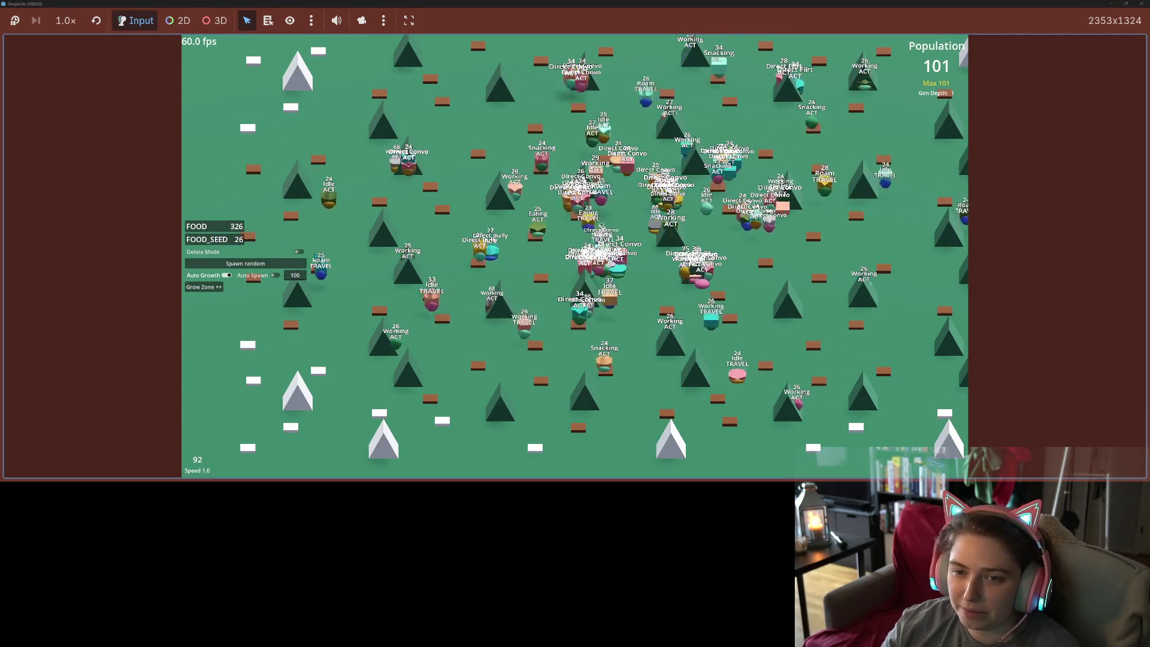
key("d")
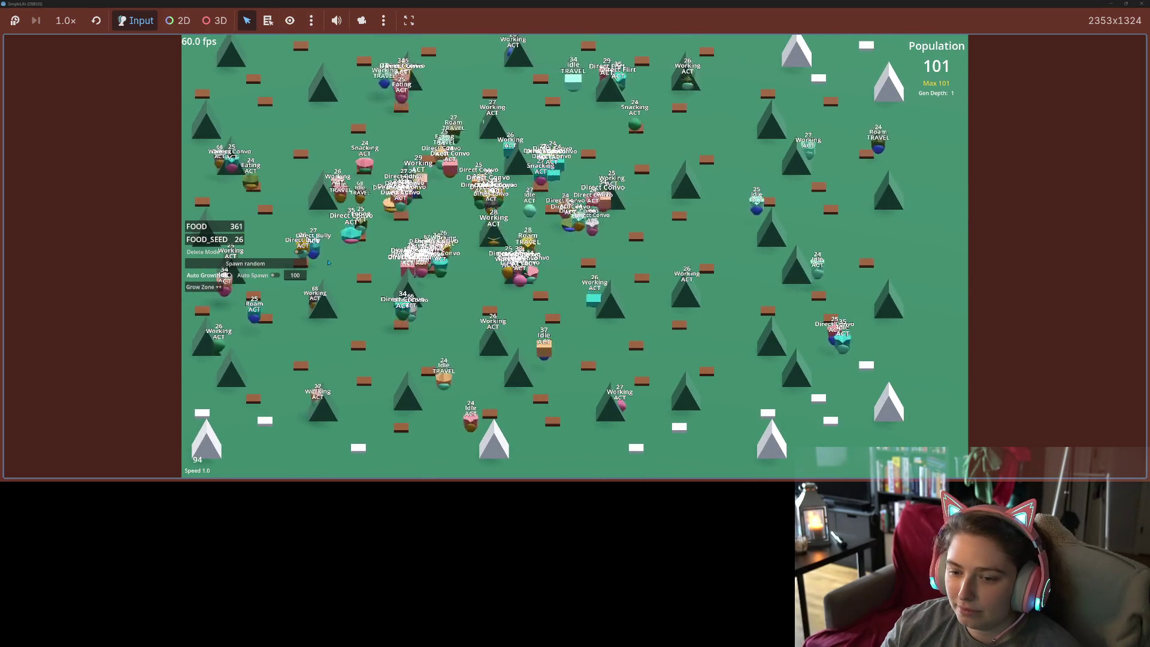
key("w")
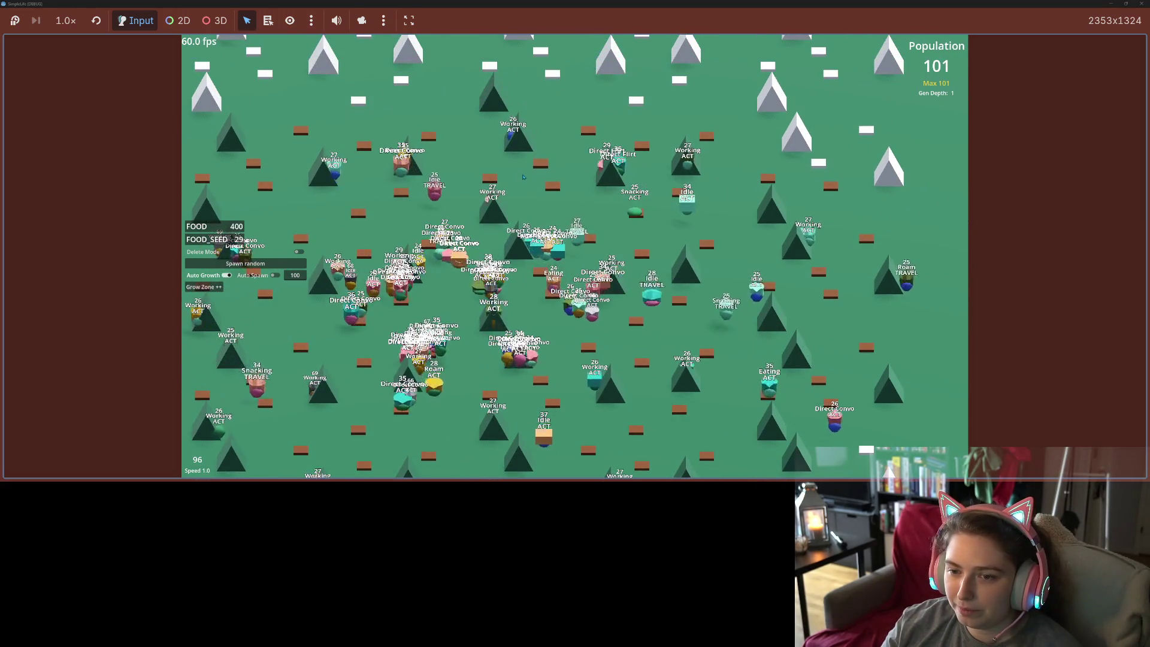
key("s")
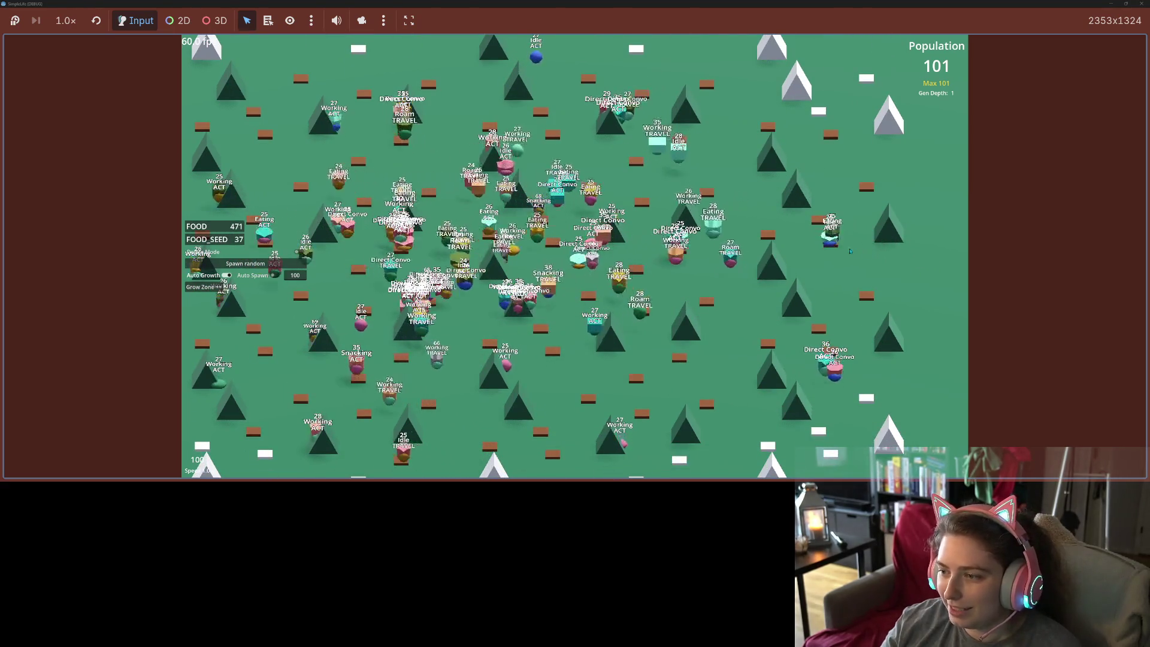
left_click(819, 234)
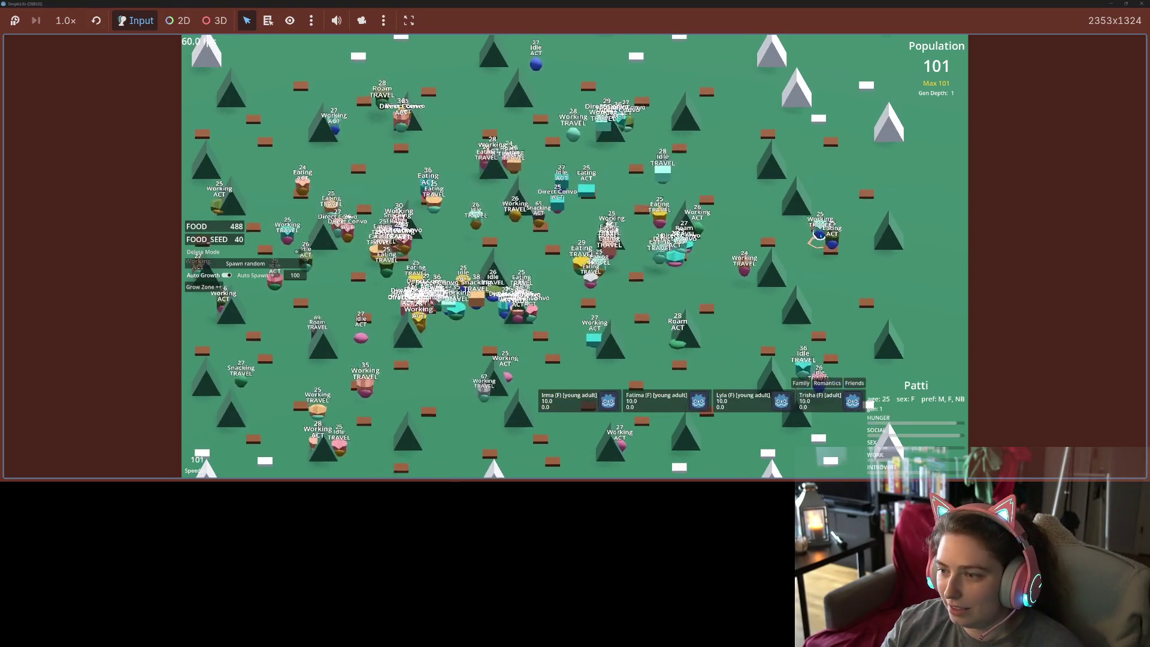
left_click(835, 260)
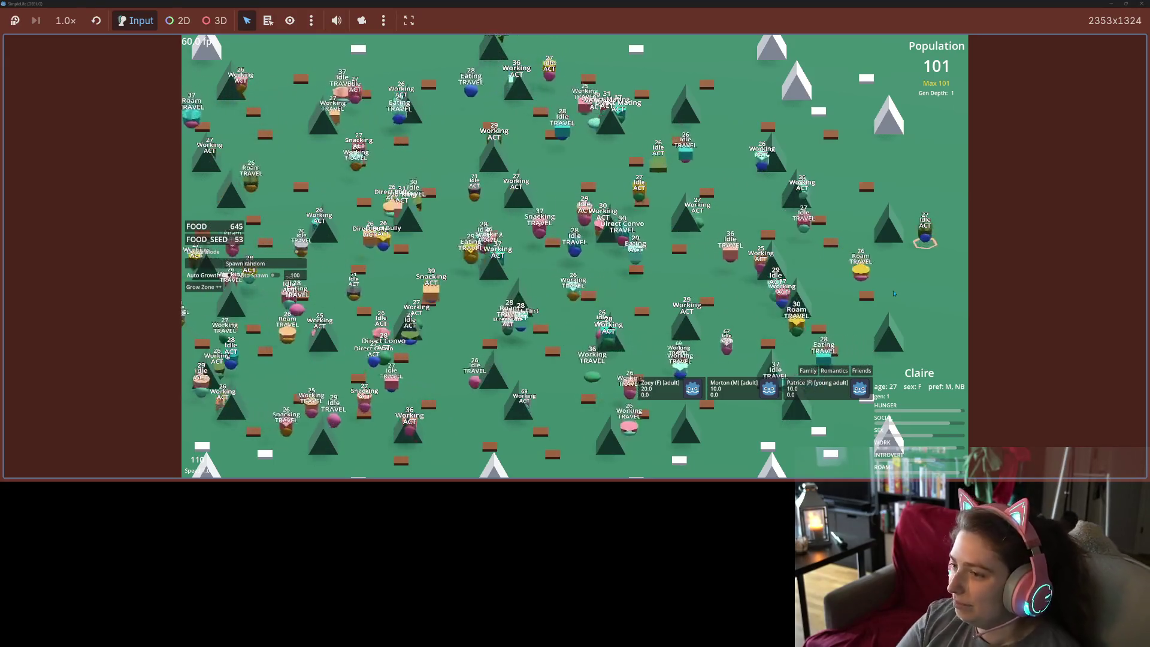
scroll(895, 294, "up", 5)
scroll(894, 294, "down", 8)
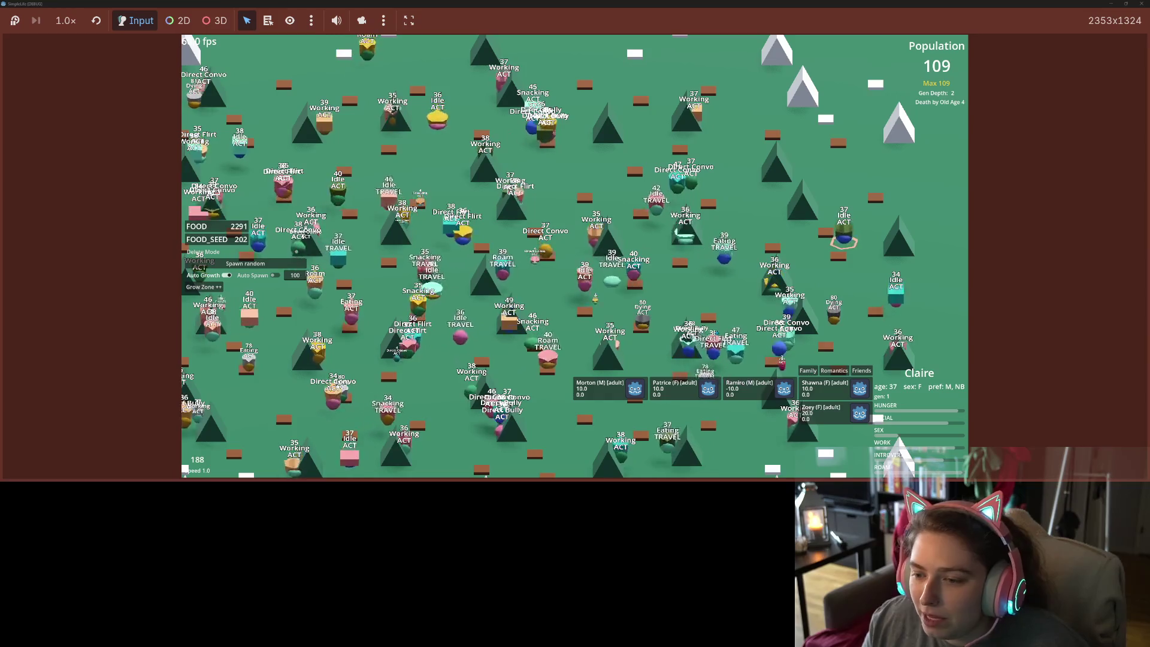
Step: Show another creature's family details, zoom the camera, and slow the simulation to speed 0.1
left_click(683, 335)
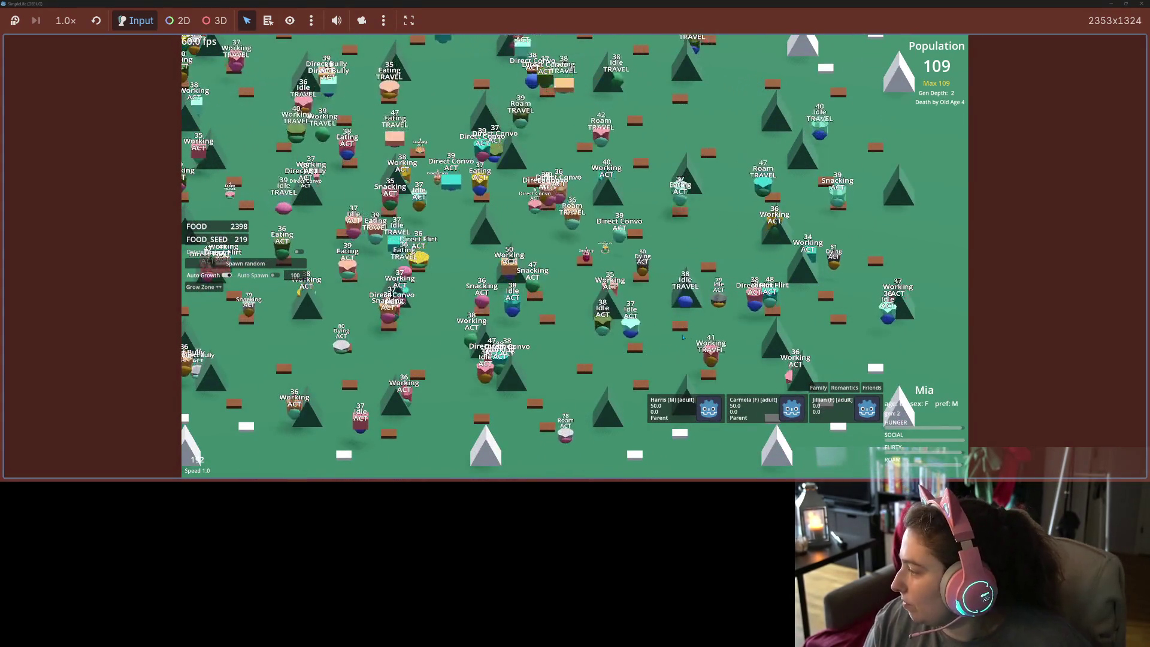
scroll(683, 336, "up", 5)
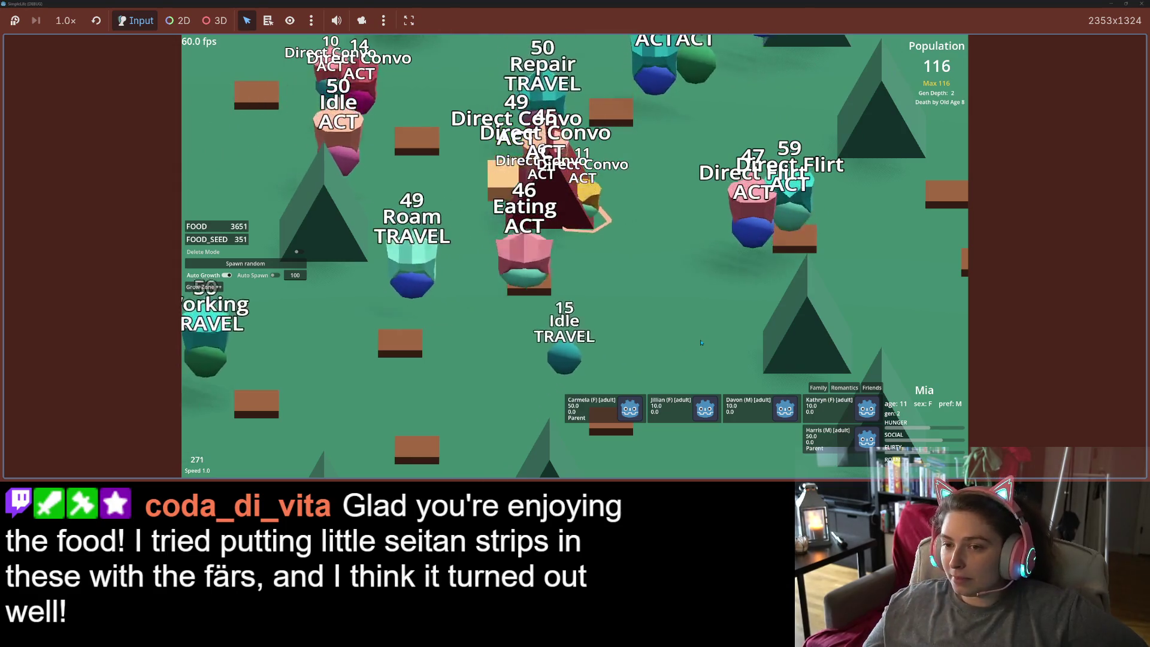
mouse_move(778, 3)
left_mouse_down()
mouse_move(838, 35)
mouse_move(802, 54)
mouse_move(772, 99)
mouse_move(278, 111)
mouse_move(201, 84)
mouse_move(460, 3)
left_mouse_up()
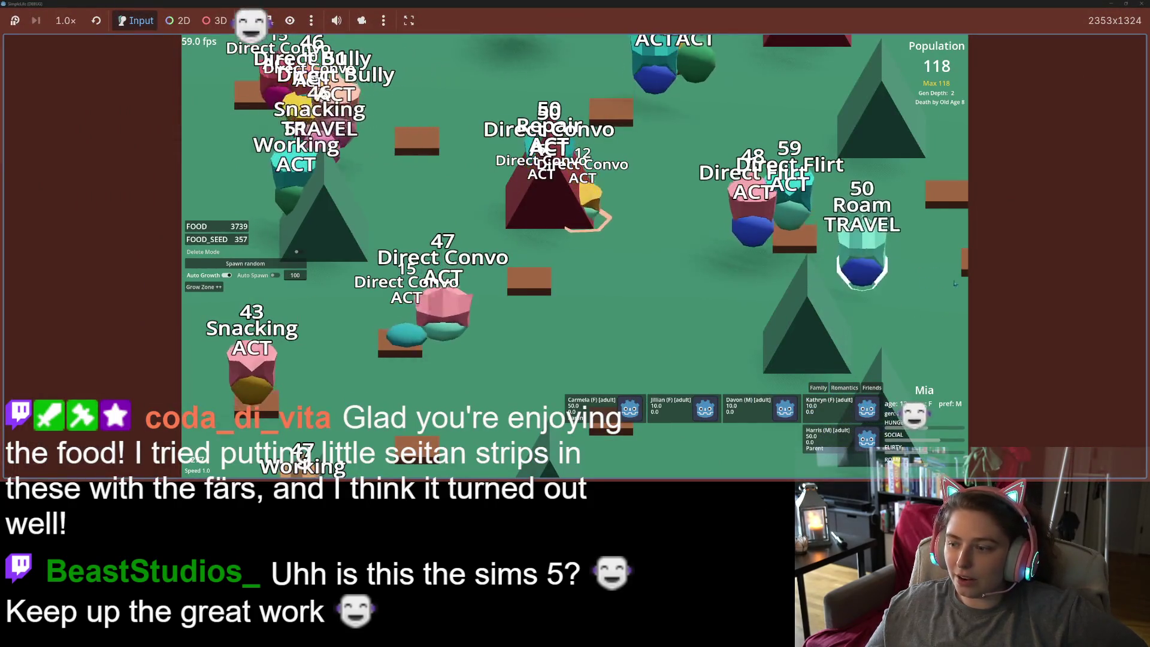
scroll(920, 278, "down", 5)
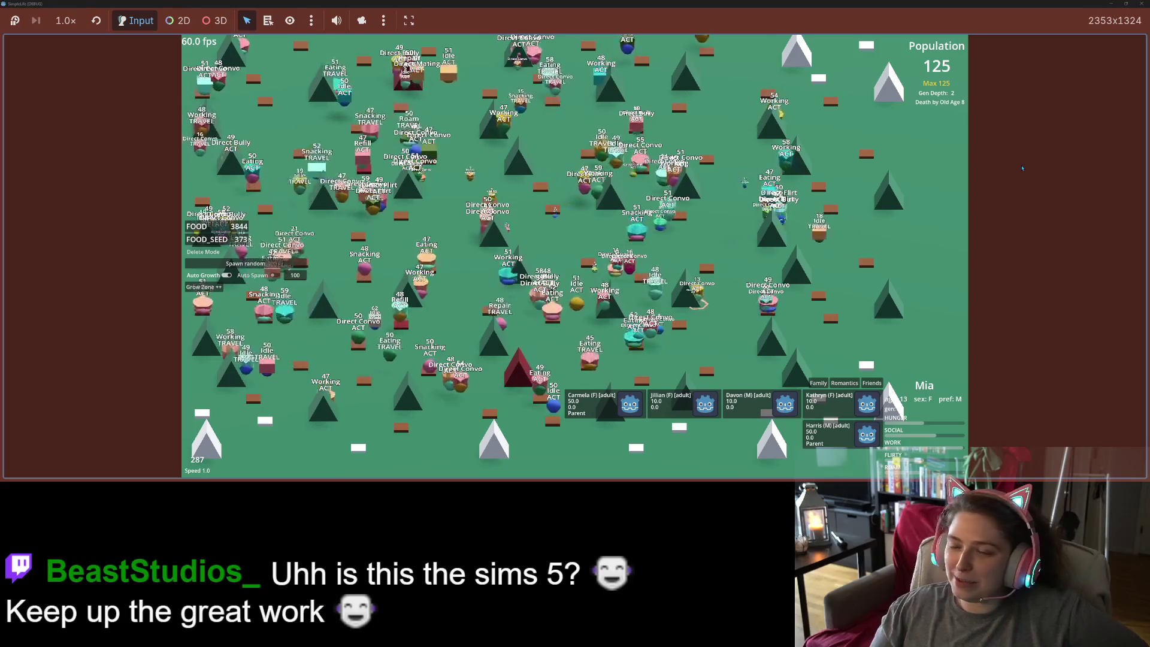
scroll(1022, 167, "up", 5)
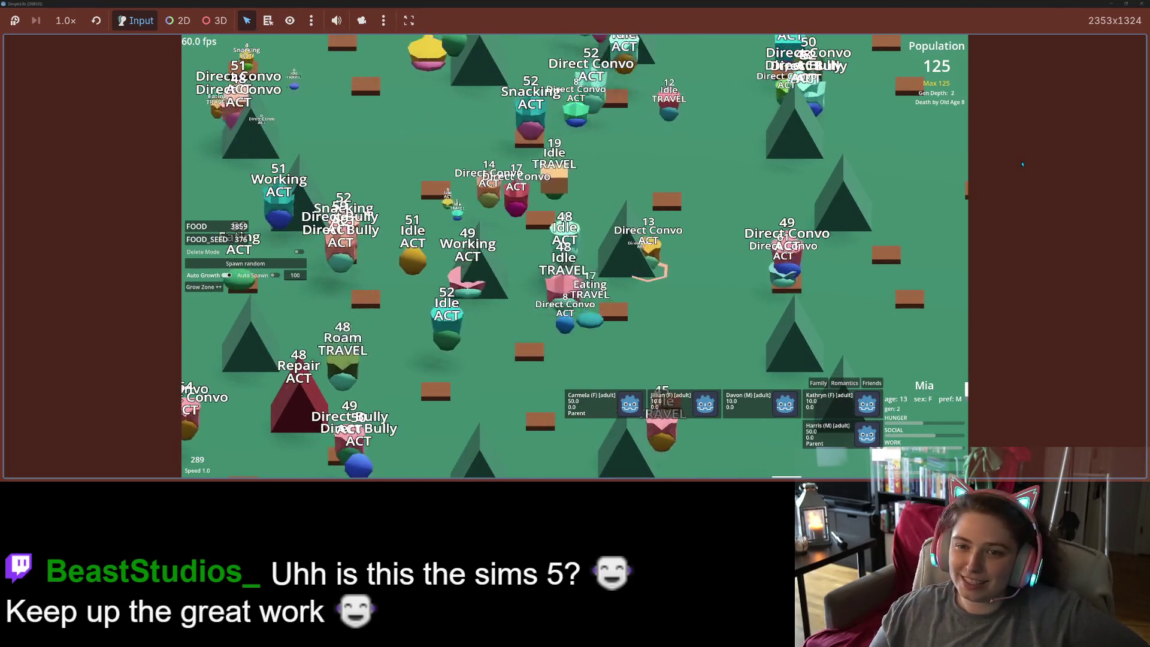
key("minus")
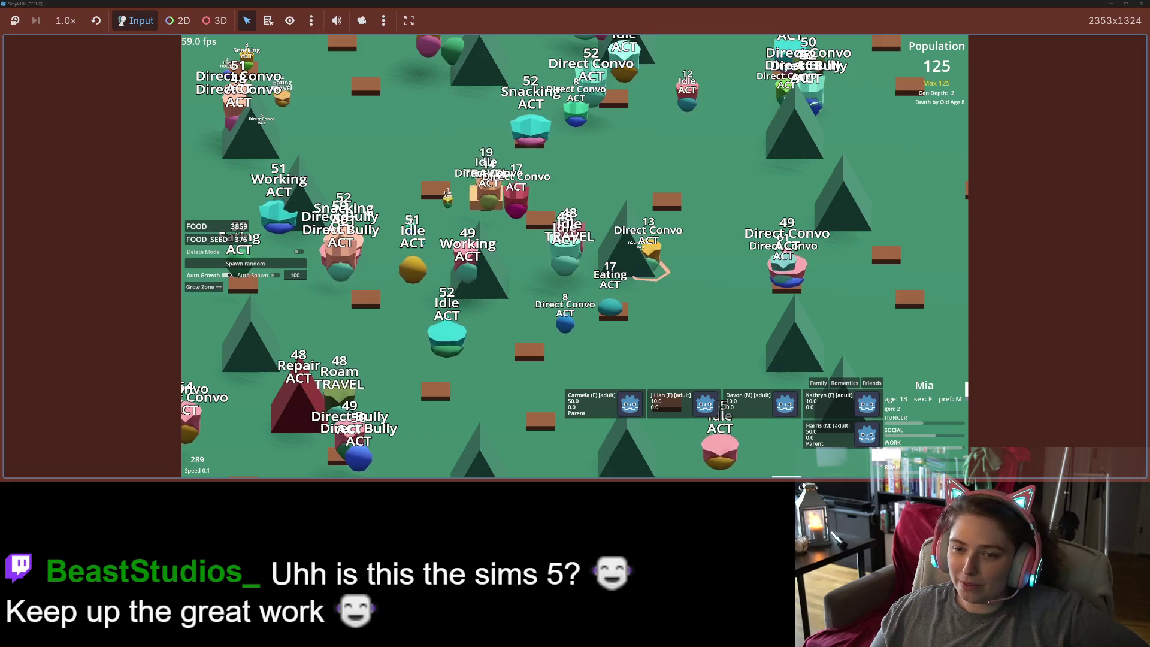
left_click_drag(274, 237, 438, 238)
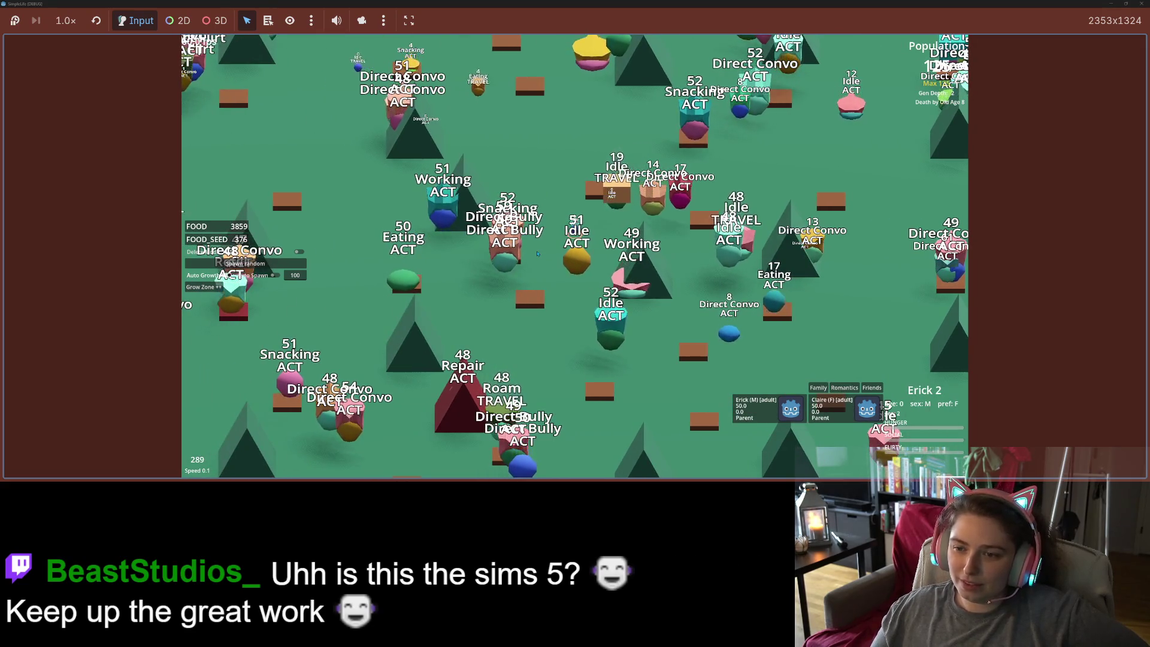
Step: Zoom in, bring the simulation back to speed 1.0, and take the game out of fullscreen
scroll(538, 254, "up", 3)
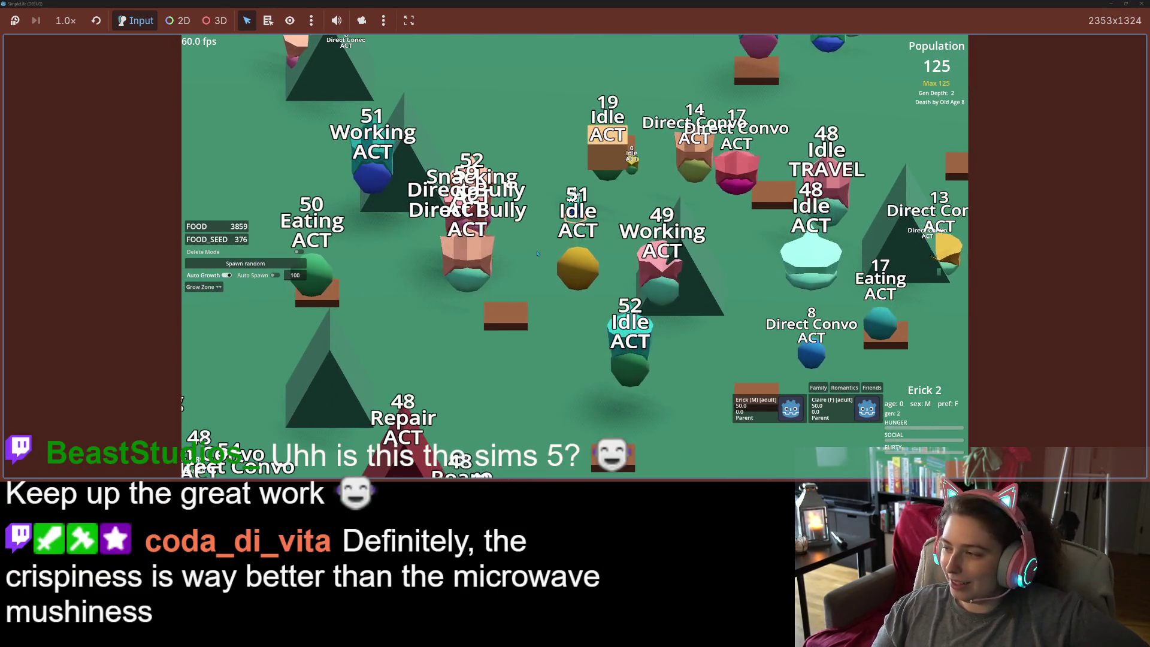
key("equal")
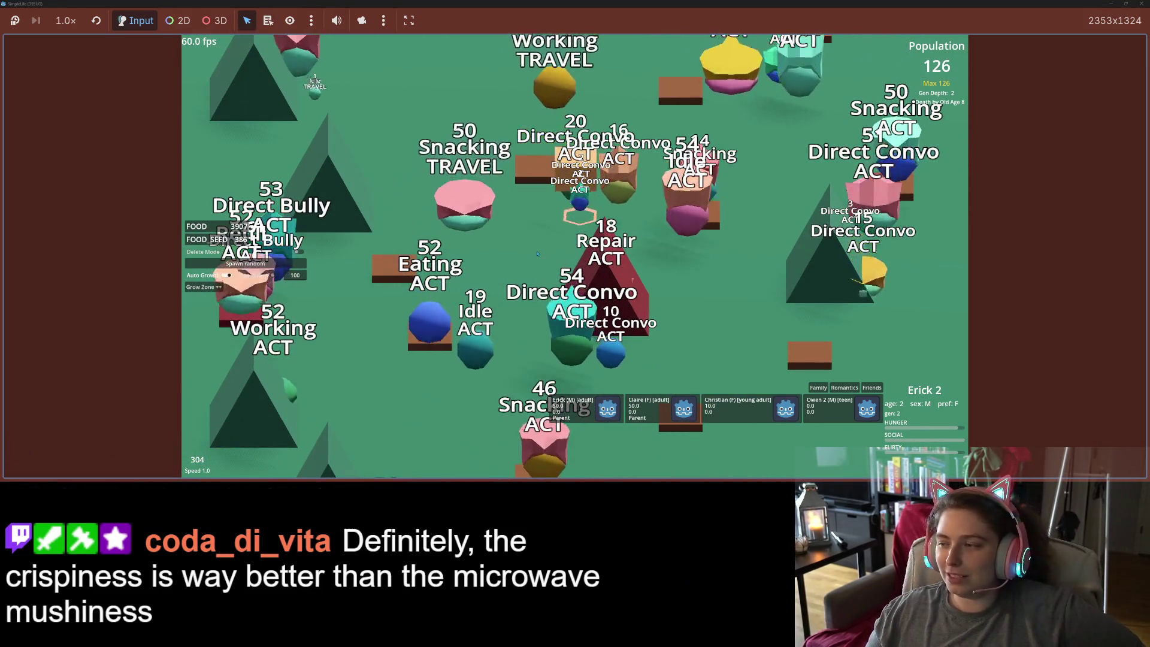
key("d")
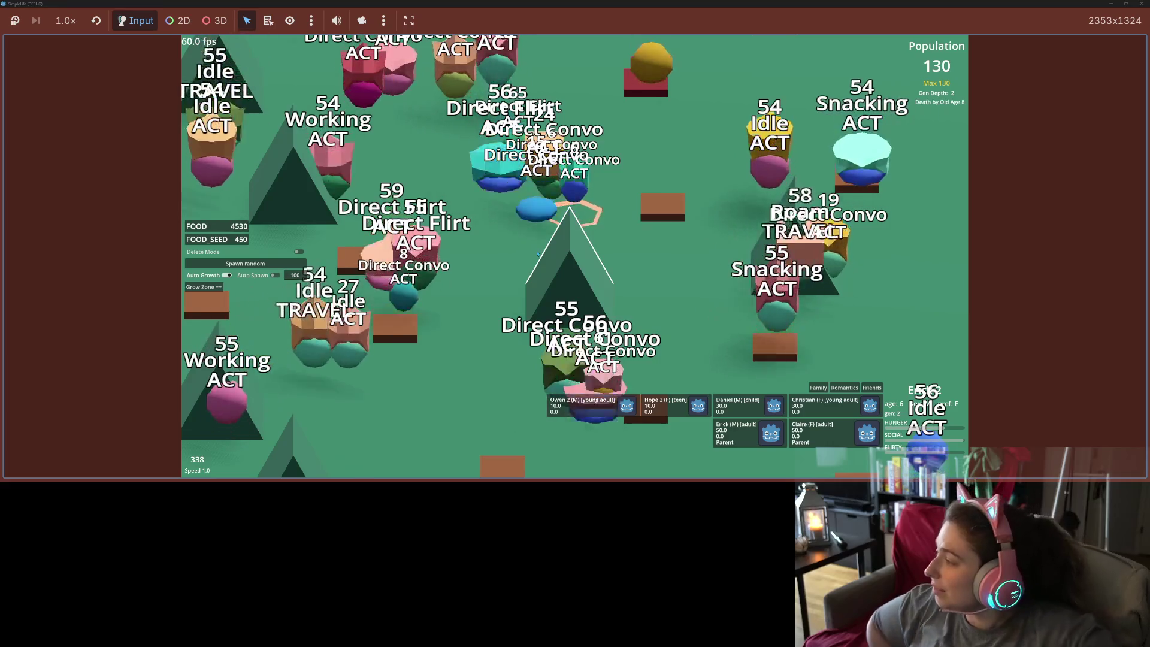
mouse_move(615, 3)
left_mouse_down()
mouse_move(615, 53)
mouse_move(479, 81)
left_mouse_up()
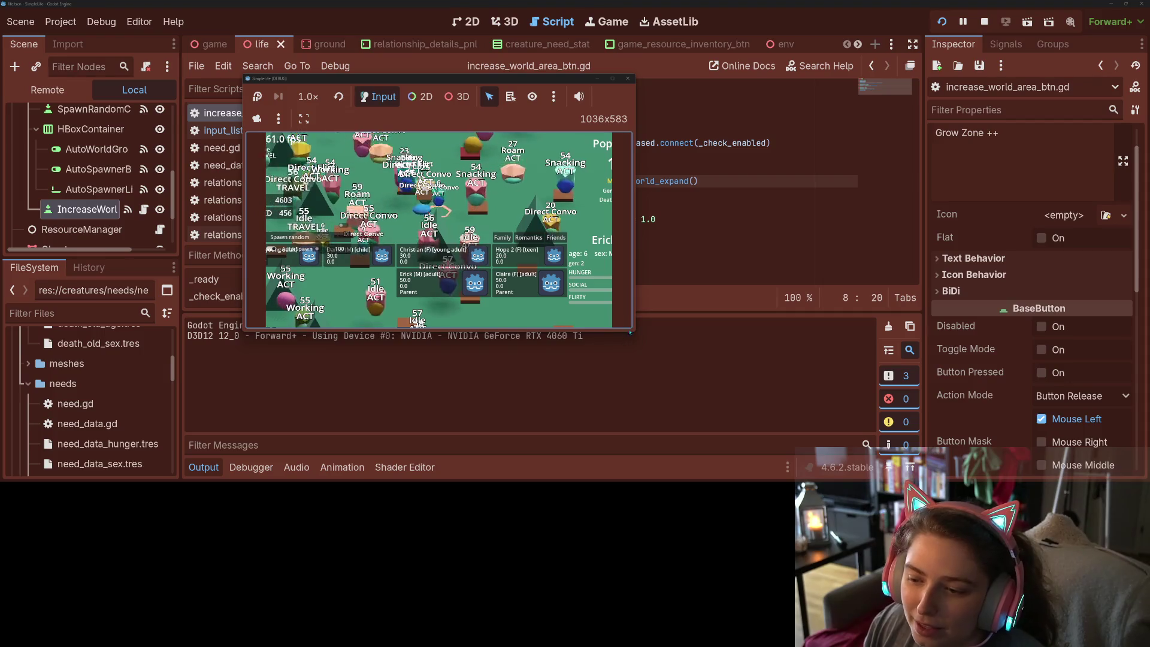
Step: Enlarge the game window and park it at the screen's top-left corner
mouse_move(640, 339)
left_mouse_down()
mouse_move(718, 423)
mouse_move(830, 427)
mouse_move(801, 426)
left_mouse_up()
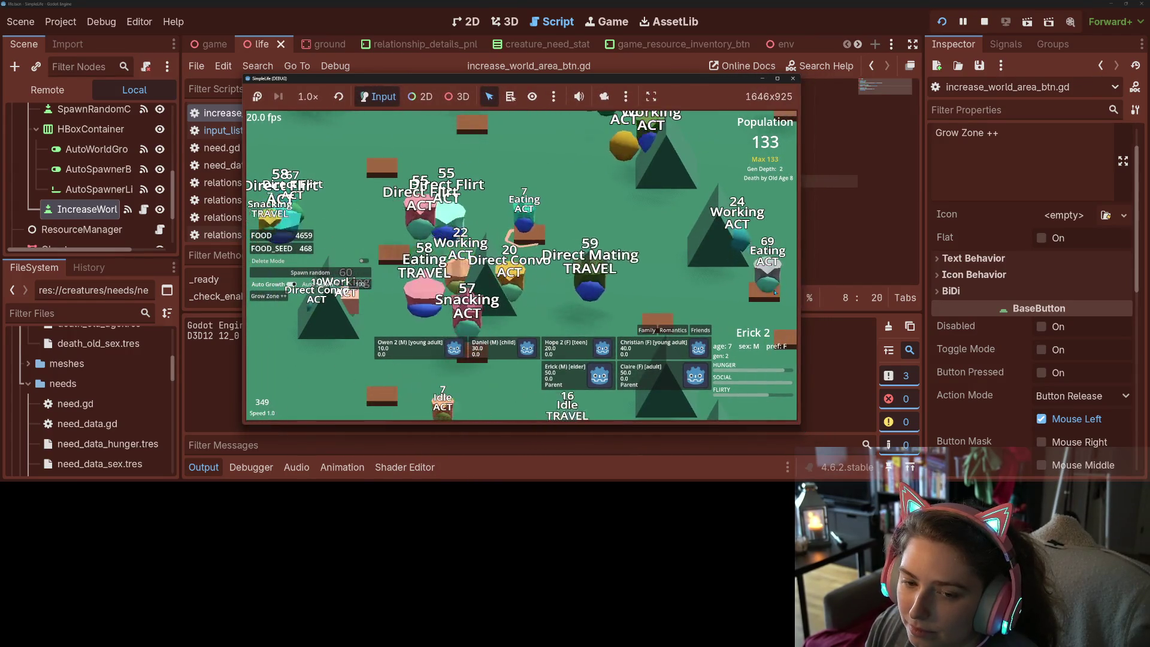
mouse_move(615, 81)
left_mouse_down()
mouse_move(521, 83)
mouse_move(392, 17)
left_mouse_up()
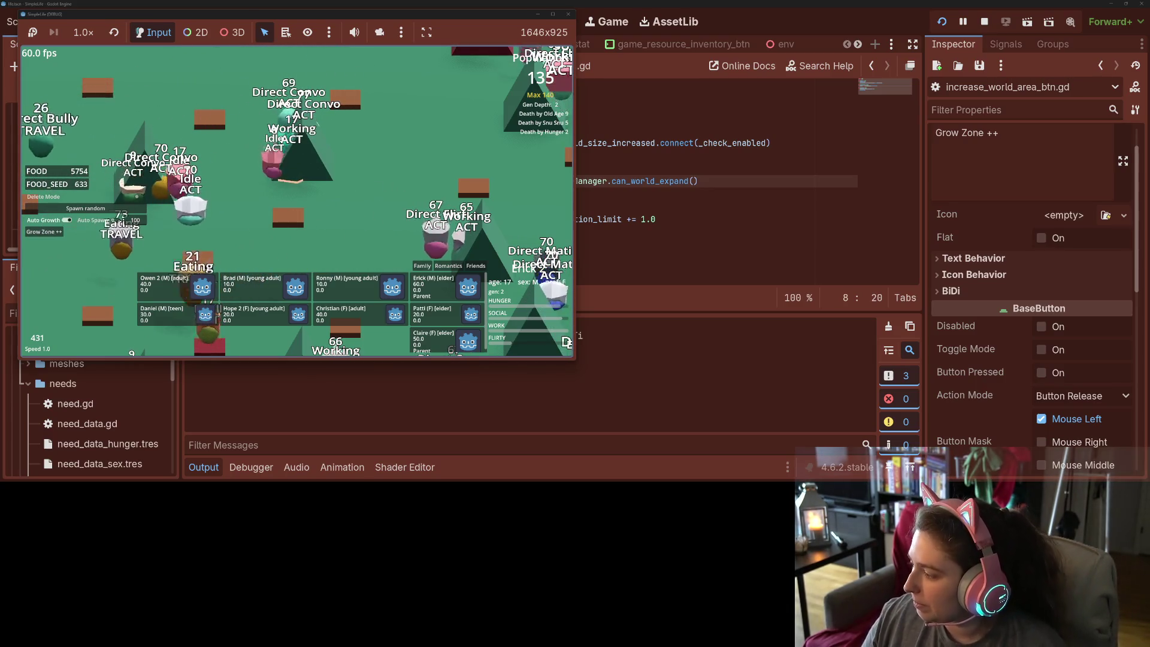
Step: Switch to the Trello board and bring the Apps Script mail-merge docs window in from the right
key("alt+Tab")
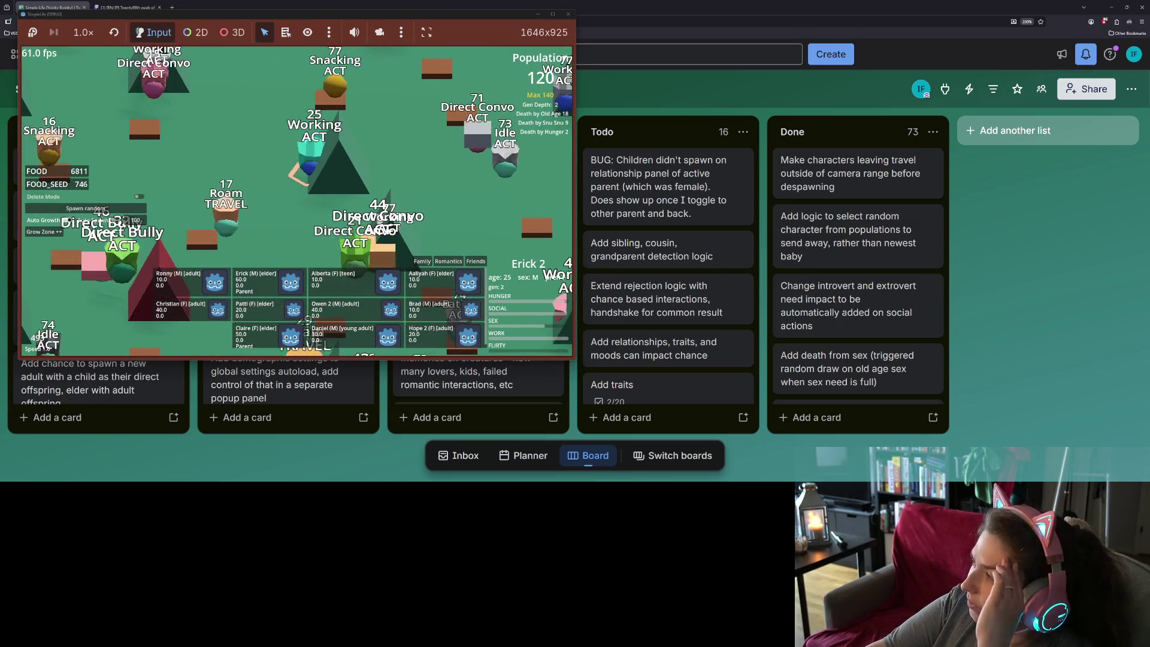
mouse_move(1149, 31)
left_mouse_down()
mouse_move(810, 30)
mouse_move(834, 31)
mouse_move(858, 12)
left_mouse_up()
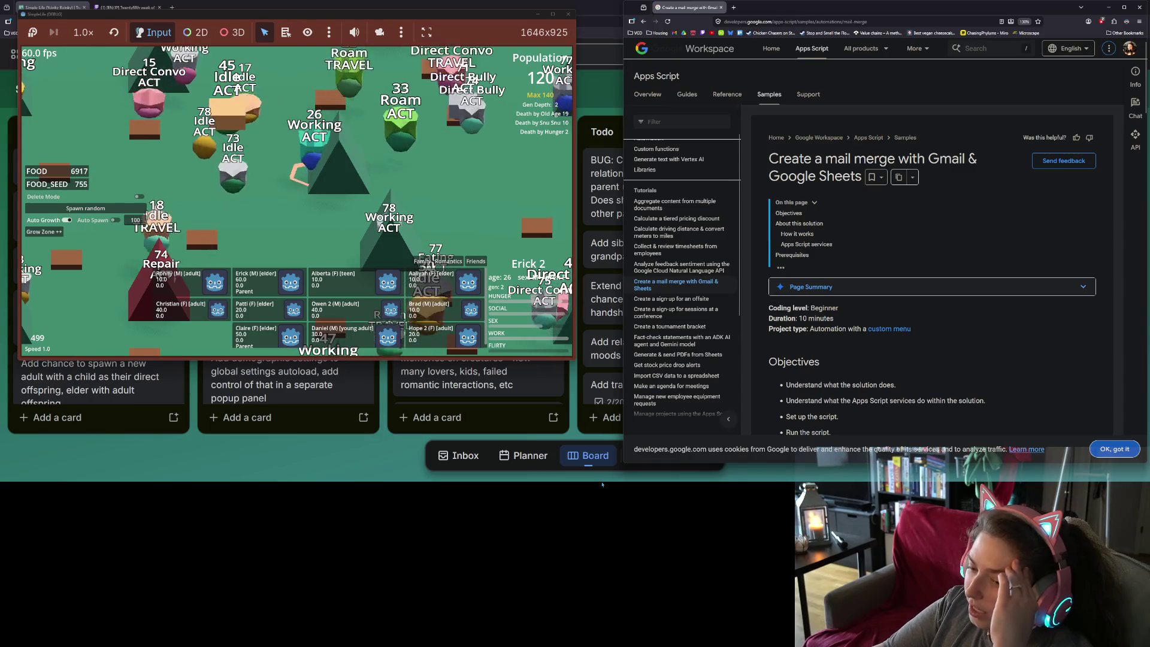
Step: Widen the docs window from its left edge and dismiss the cookie banner with 'OK, got it'
left_click_drag(624, 464, 595, 480)
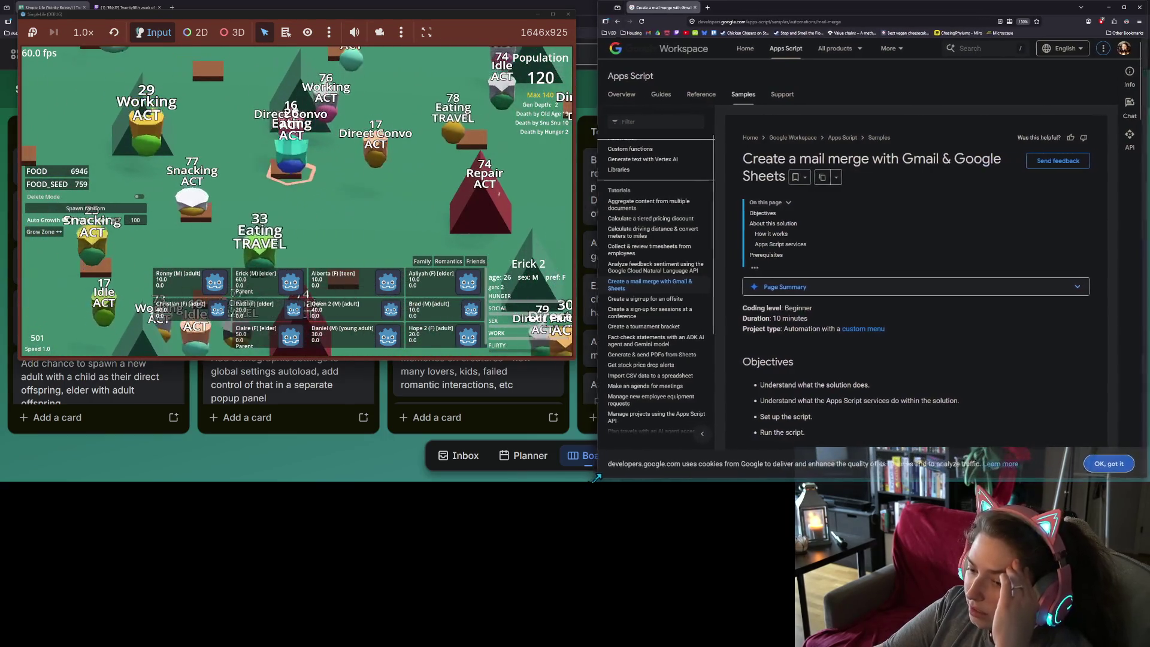
left_click(1113, 466)
left_click_drag(595, 422, 580, 423)
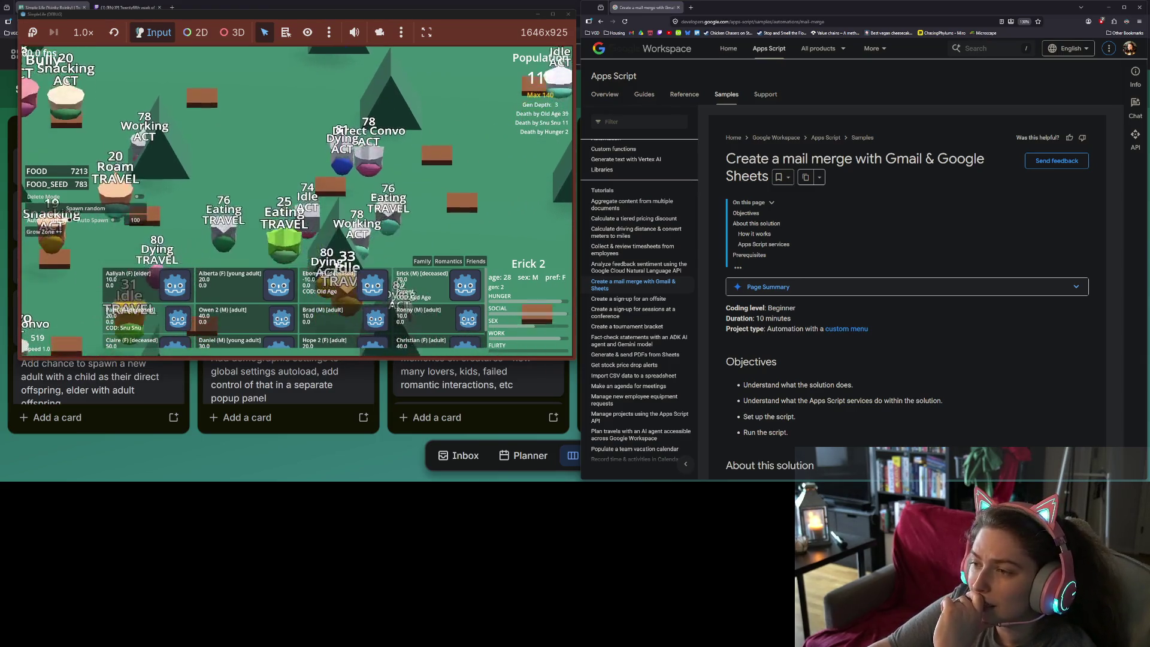
Step: Scroll down the mail-merge sample page to the 'How it works' section
scroll(1019, 320, "down", 1)
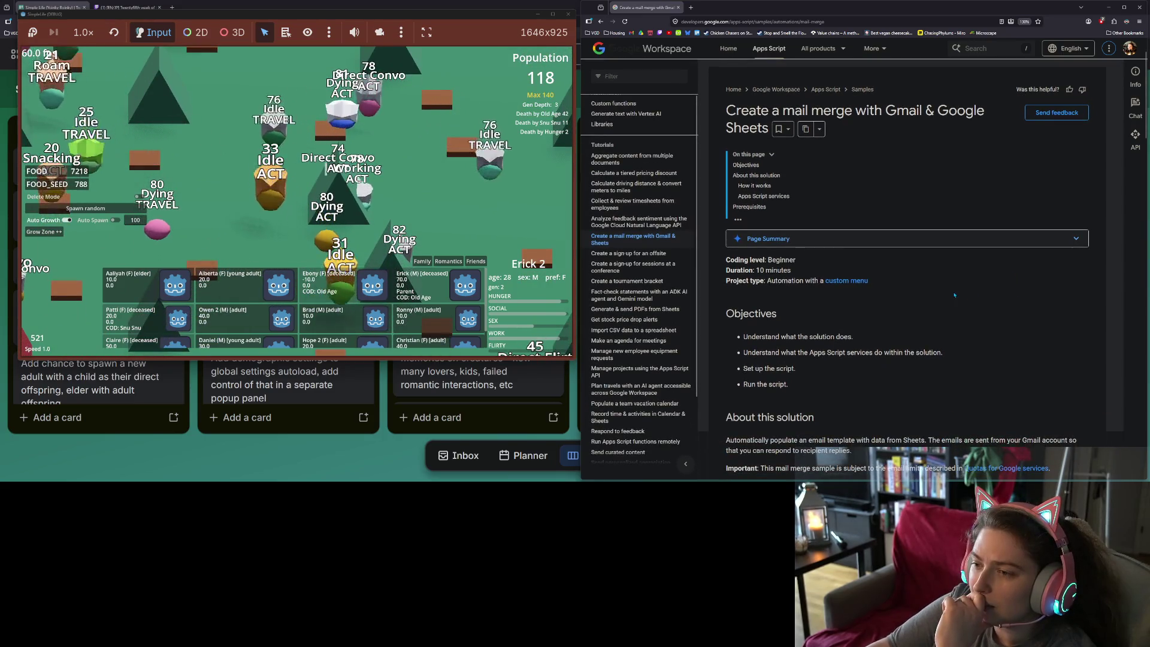
scroll(952, 258, "up", 1)
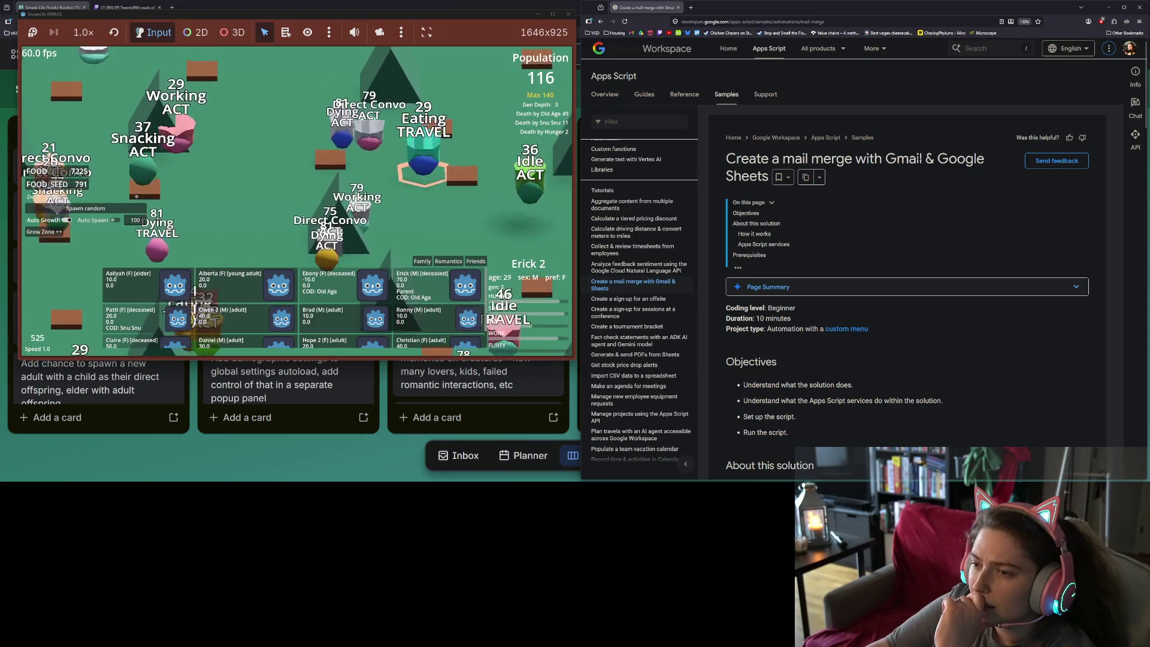
scroll(862, 268, "down", 2)
scroll(863, 268, "up", 2)
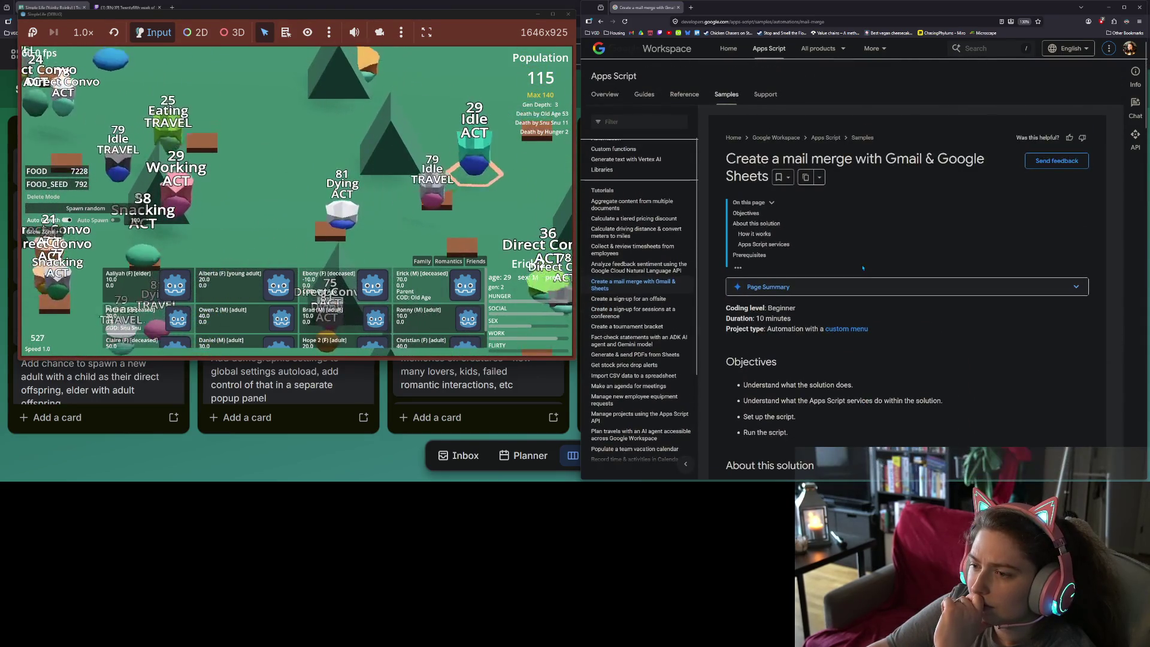
scroll(840, 295, "down", 2)
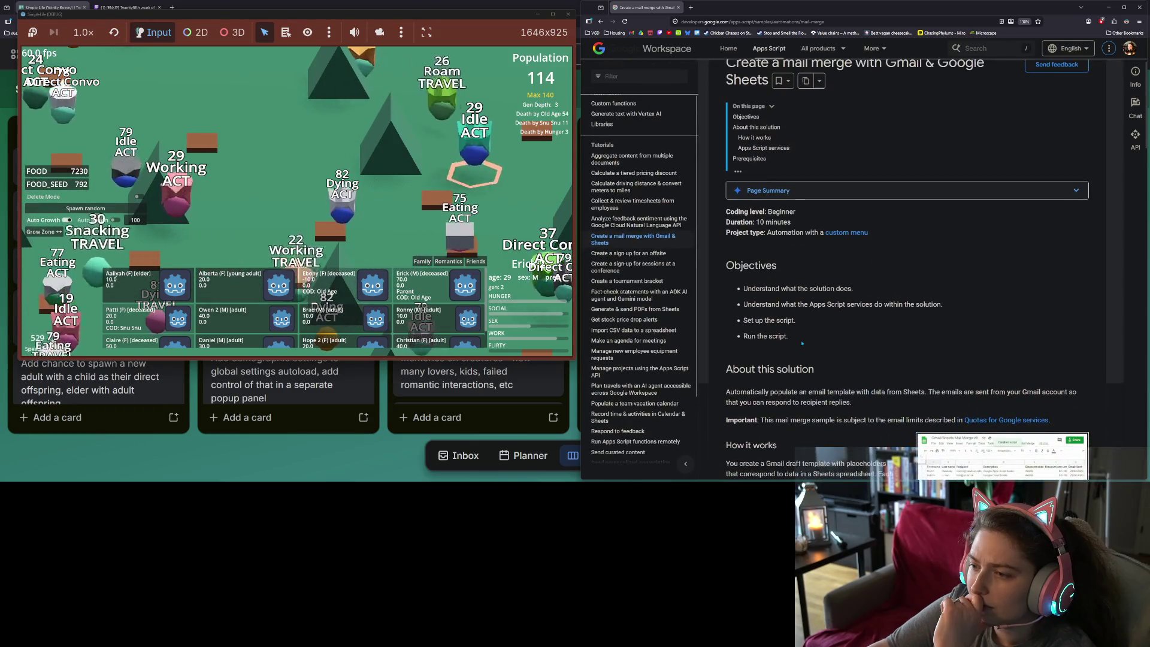
scroll(802, 342, "down", 1)
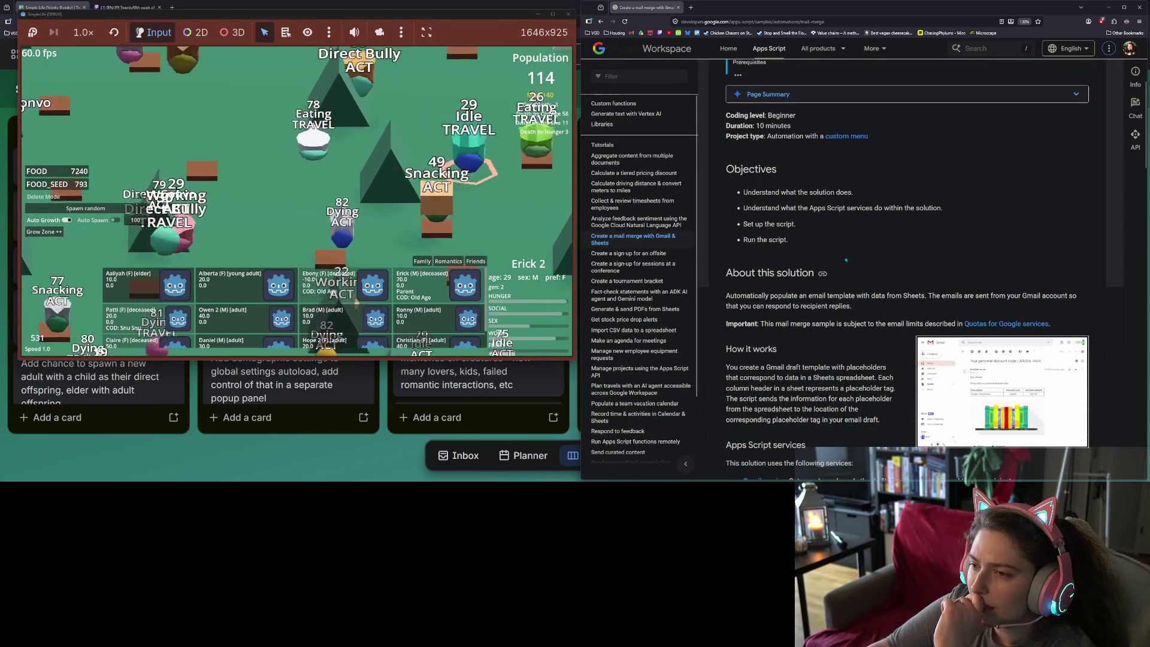
scroll(848, 250, "down", 1)
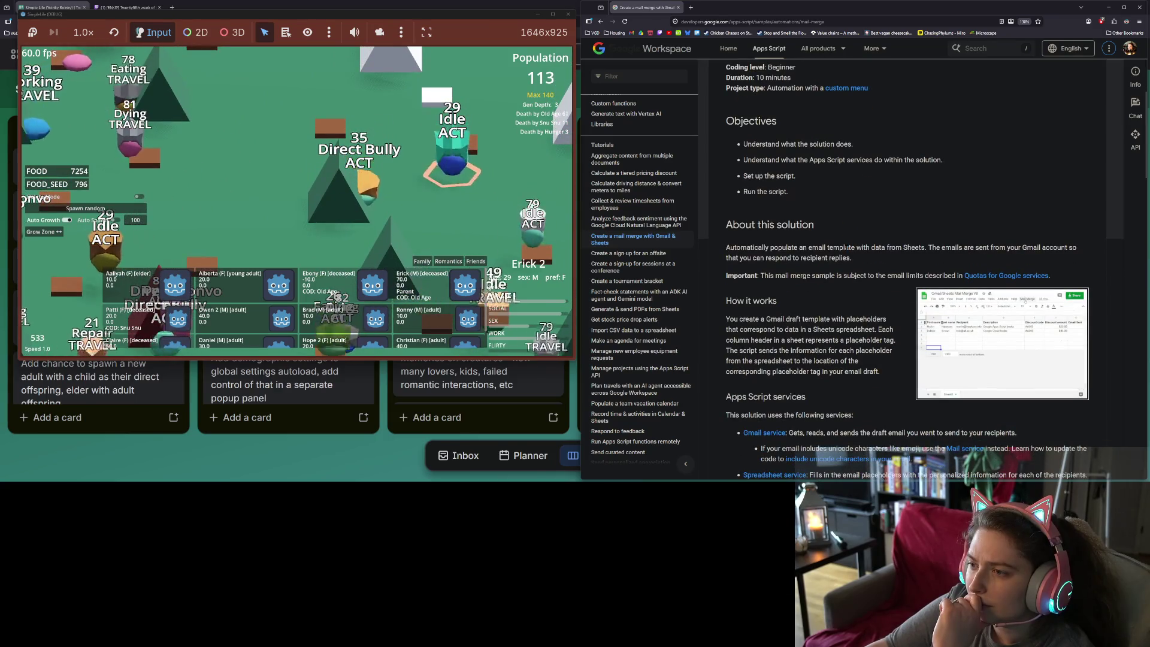
scroll(847, 251, "down", 1)
scroll(847, 251, "down", 1)
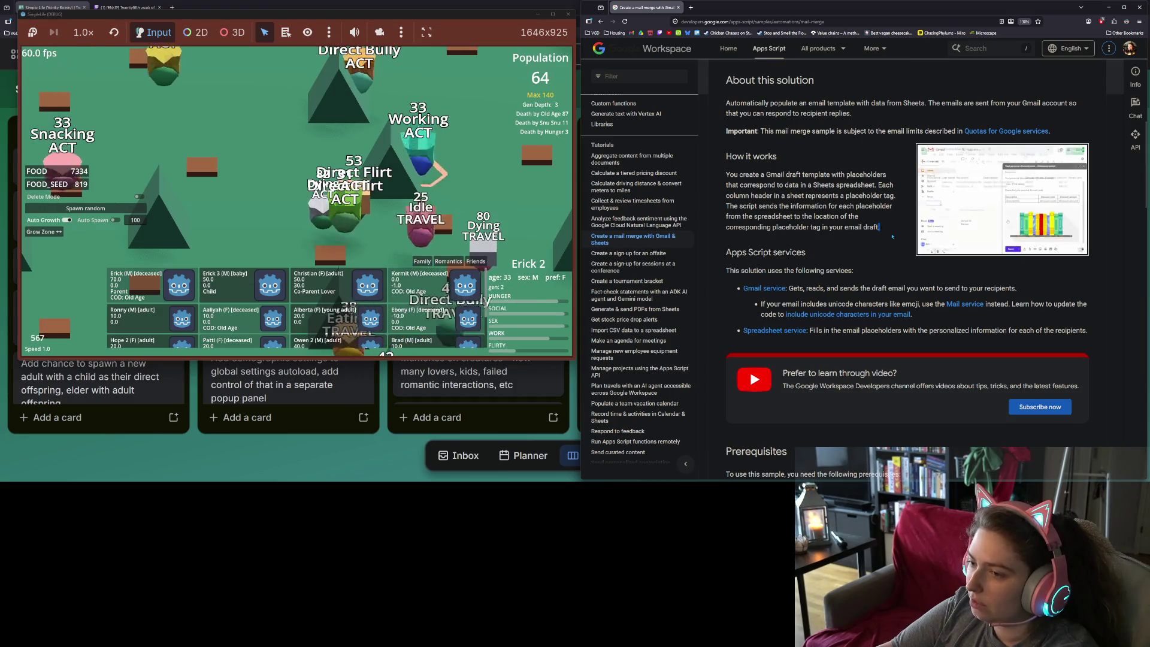
scroll(882, 228, "down", 2)
Step: Read the Gmail service line and the sentence about copying the sample spreadsheet
double_click(849, 192)
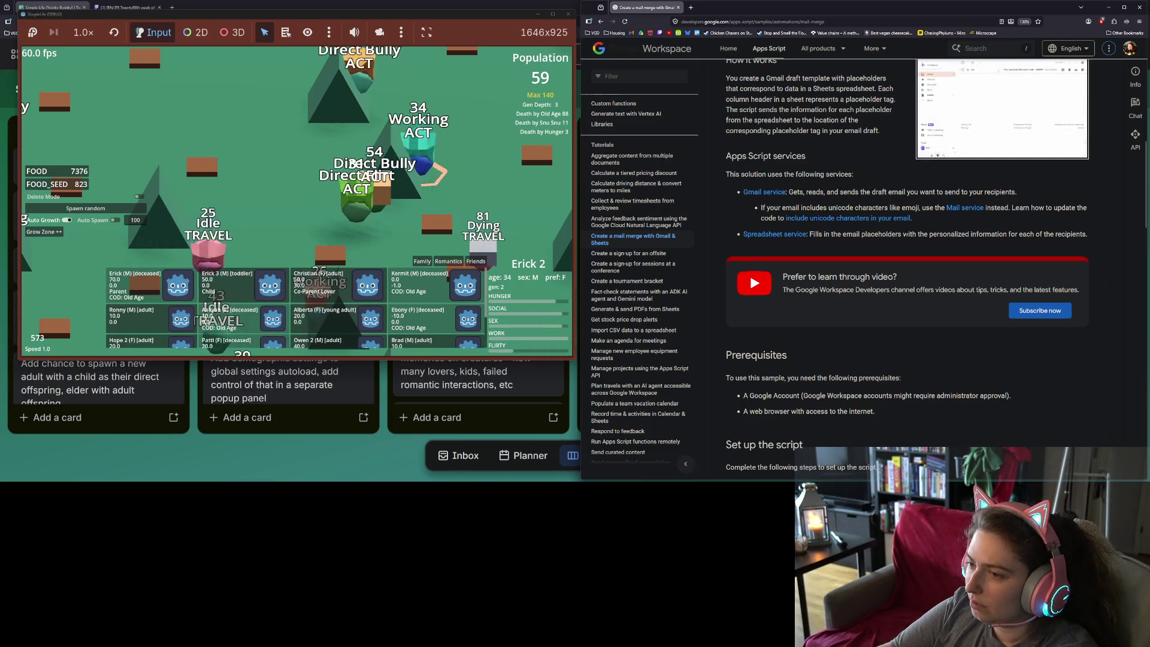
scroll(908, 237, "down", 4)
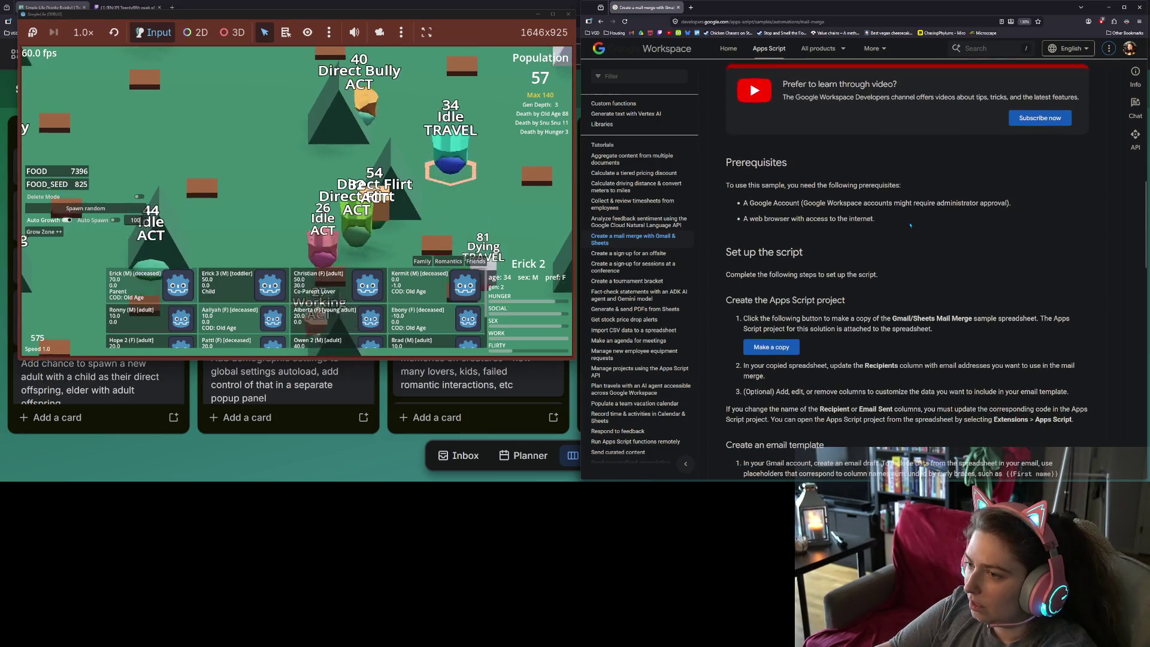
scroll(840, 222, "down", 2)
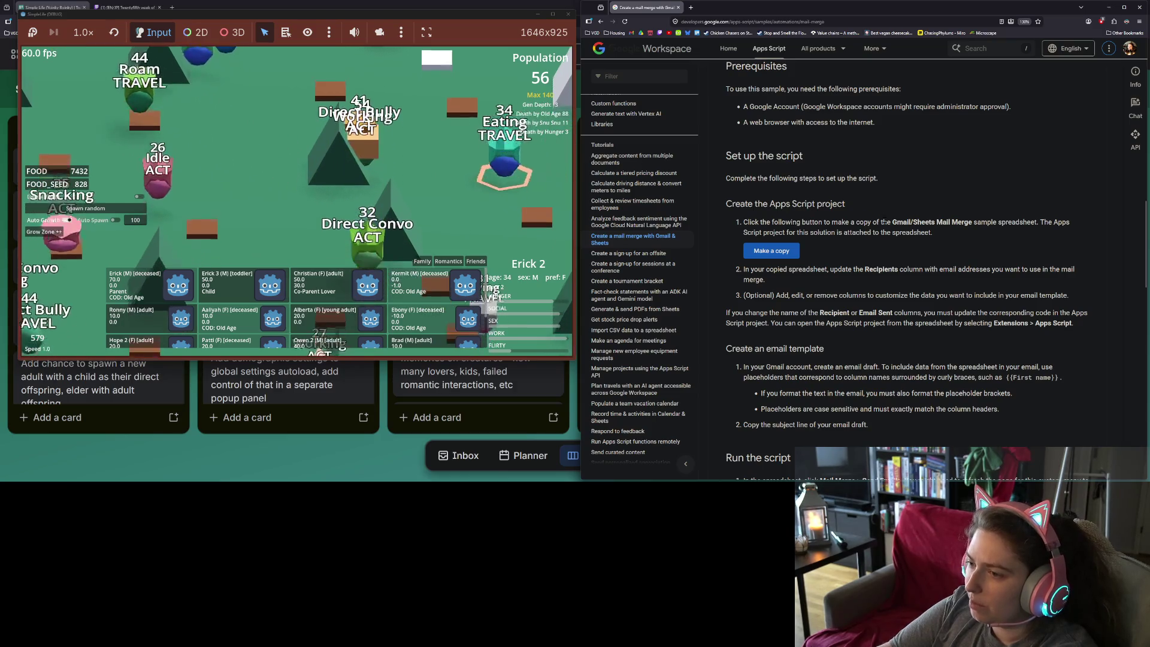
left_click_drag(887, 222, 1009, 223)
left_click(1009, 222)
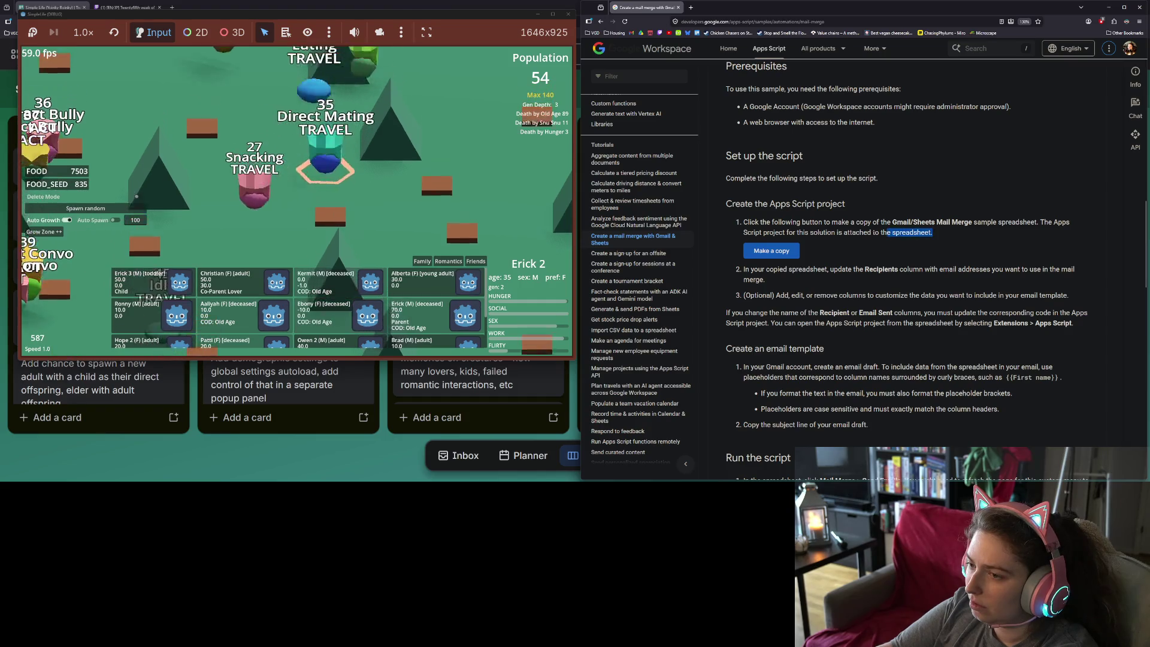
Step: Read step 3 and the {{First name}} placeholder, then minimize the docs to show the Trello board
scroll(857, 232, "down", 2)
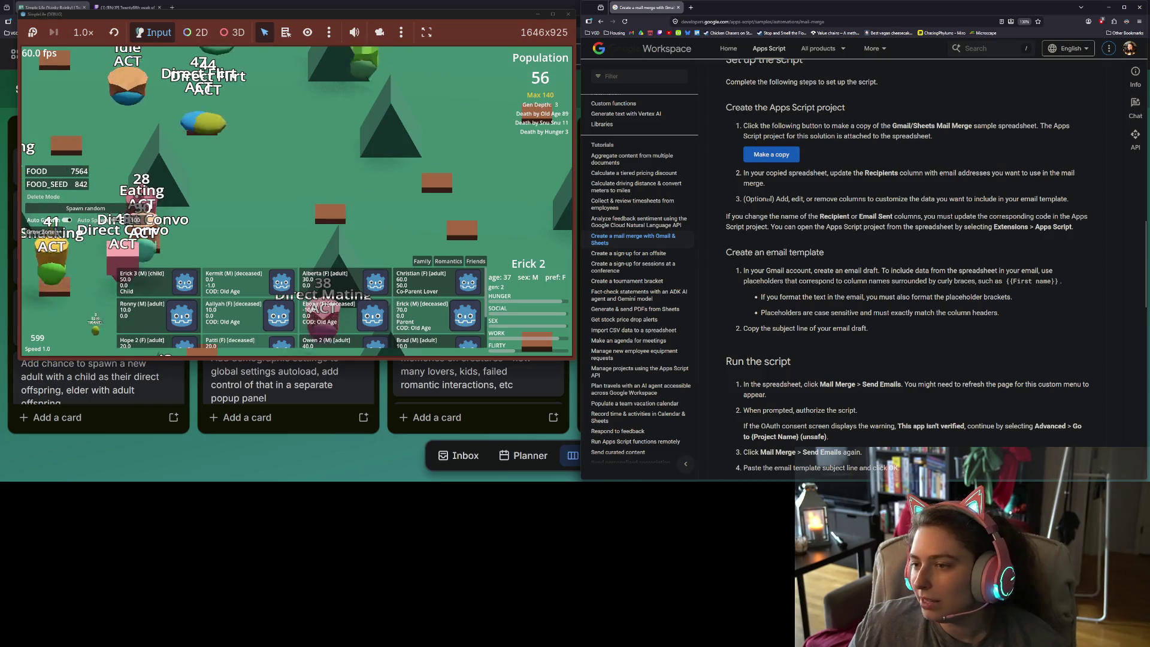
double_click(758, 199)
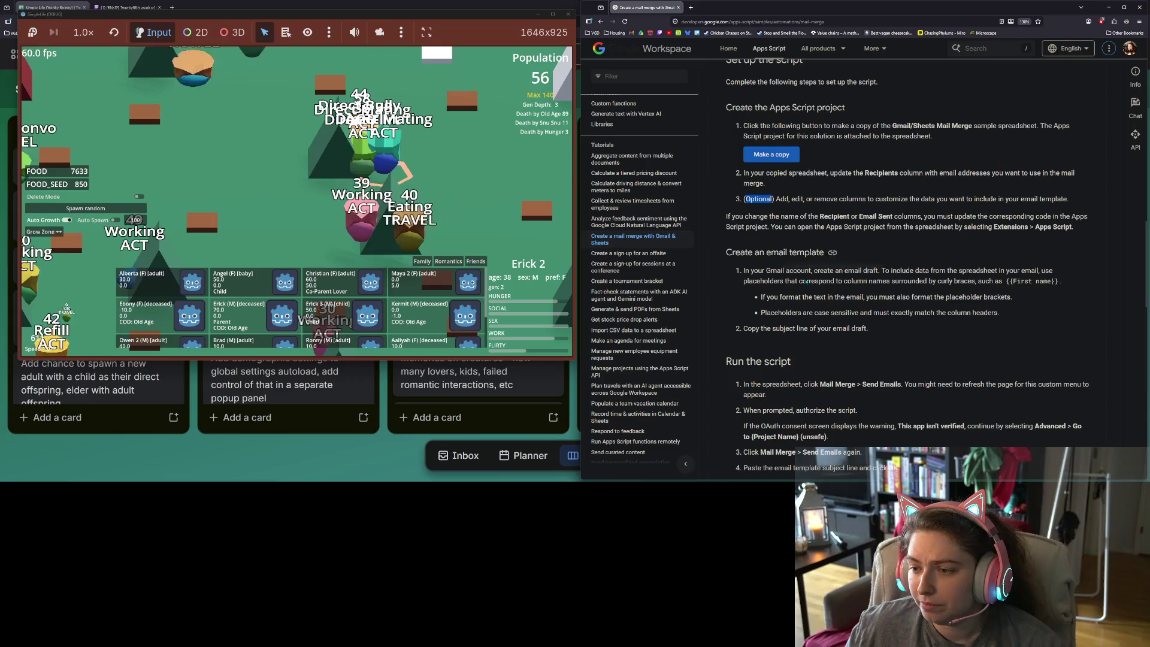
scroll(804, 284, "down", 2)
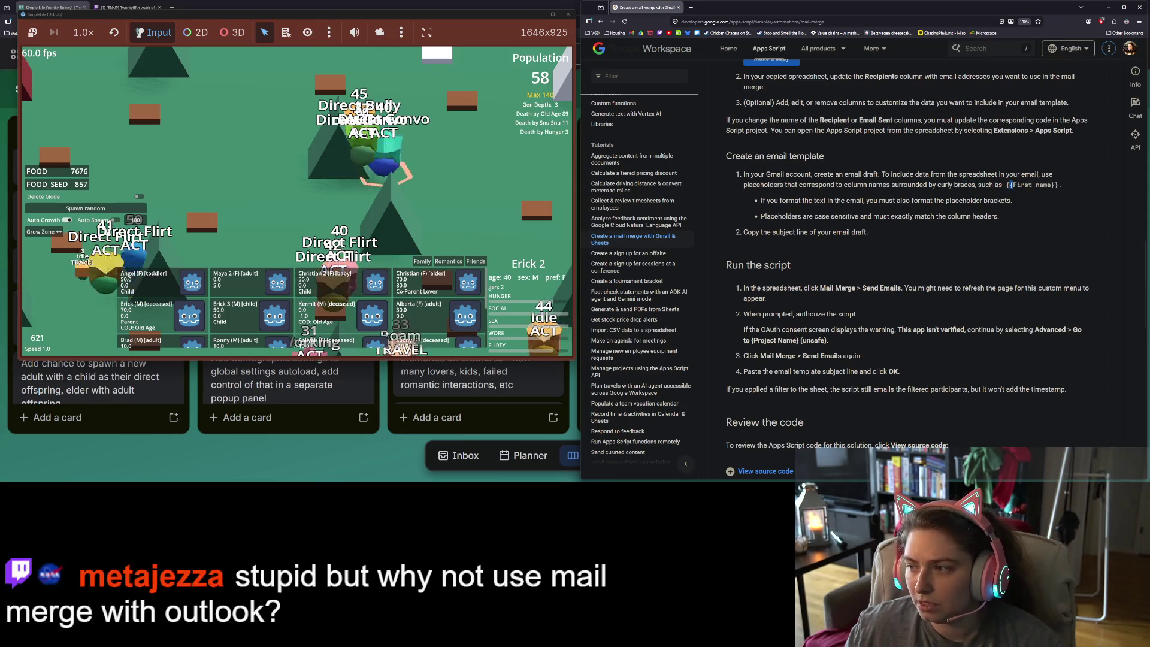
left_click(1067, 190)
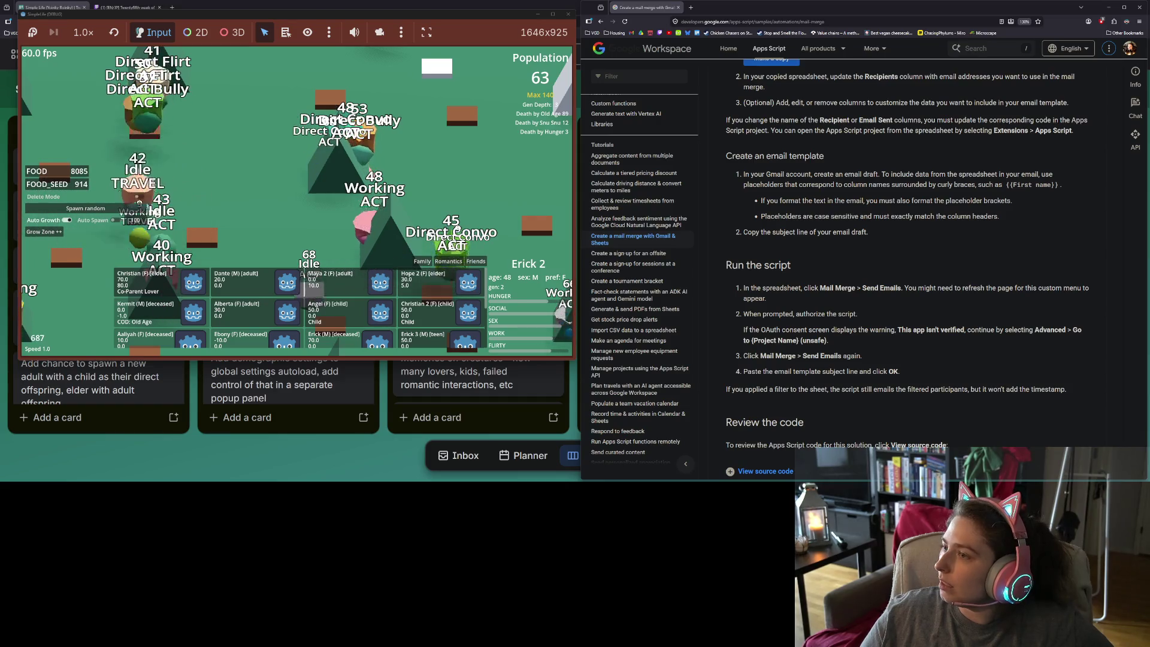
left_click(1109, 8)
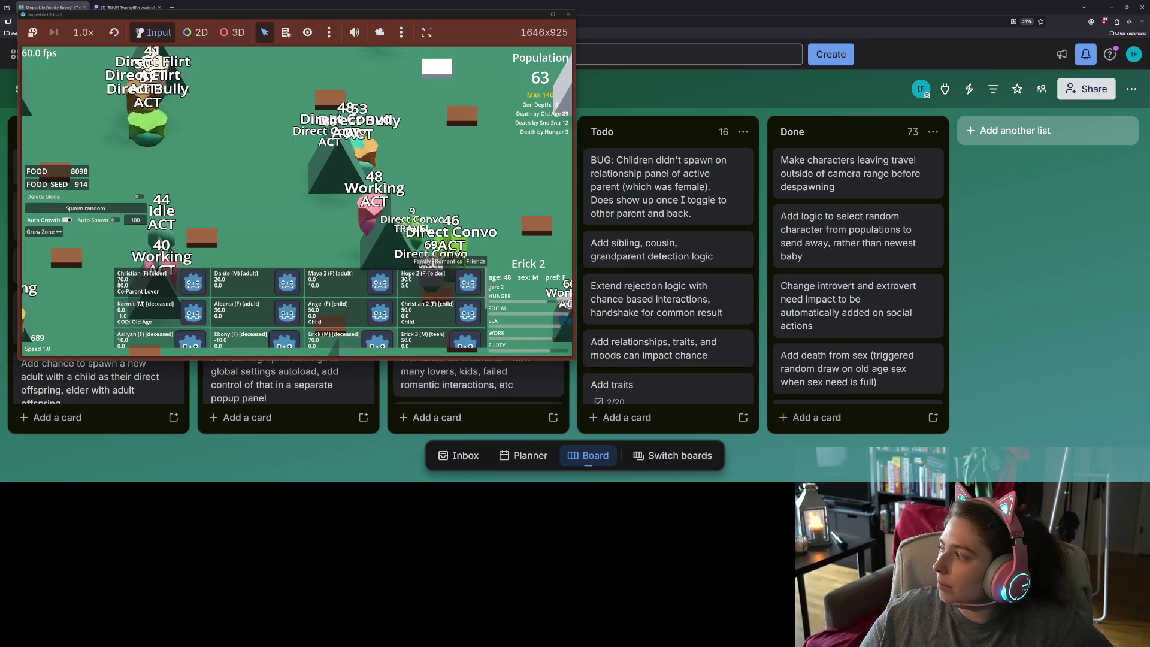
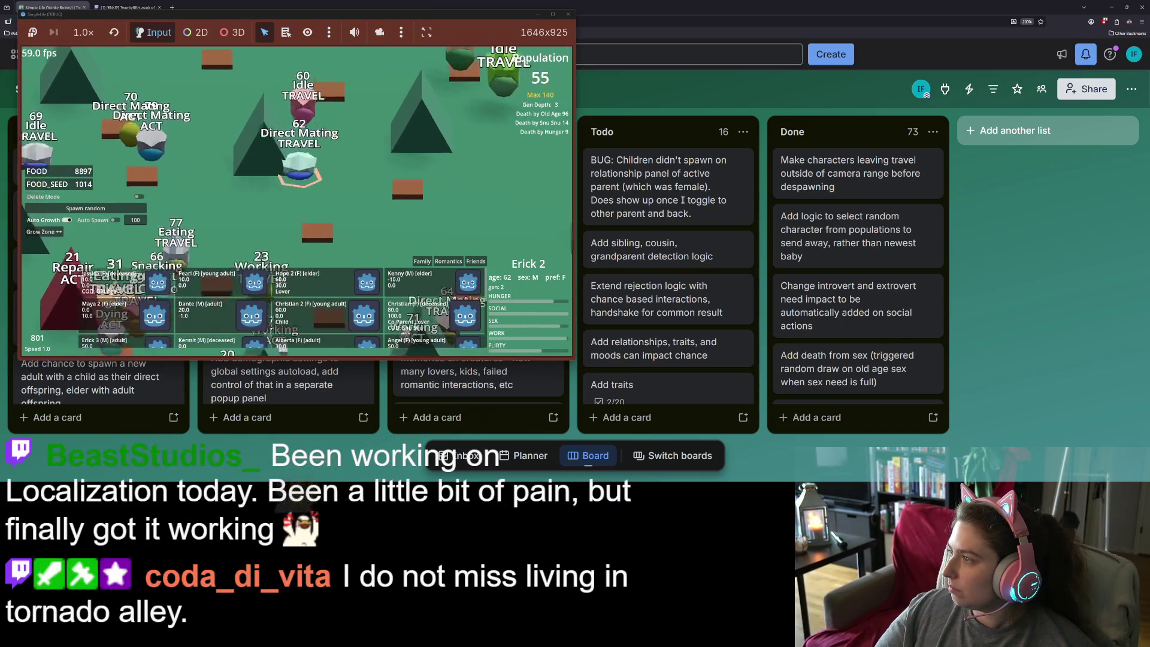
Step: Place the browser window beside the running game, covering the Trello board, and switch to the mail-merge spreadsheet
mouse_move(1149, 9)
left_mouse_down()
mouse_move(862, 9)
mouse_move(796, 21)
mouse_move(821, 21)
left_mouse_up()
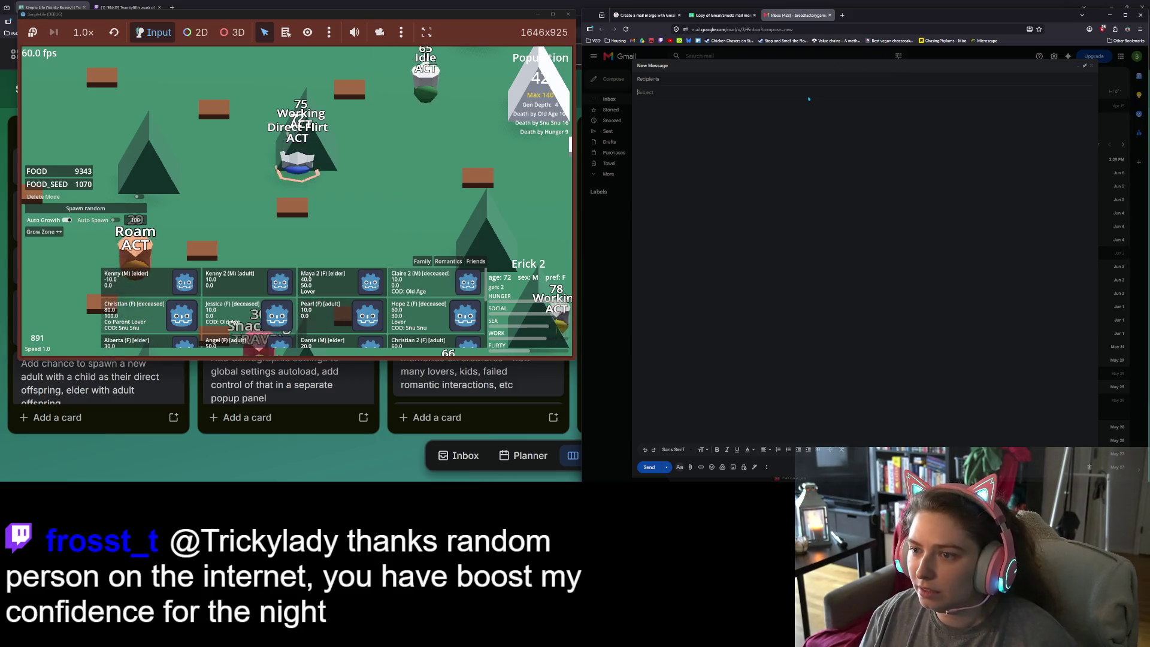
left_click(712, 16)
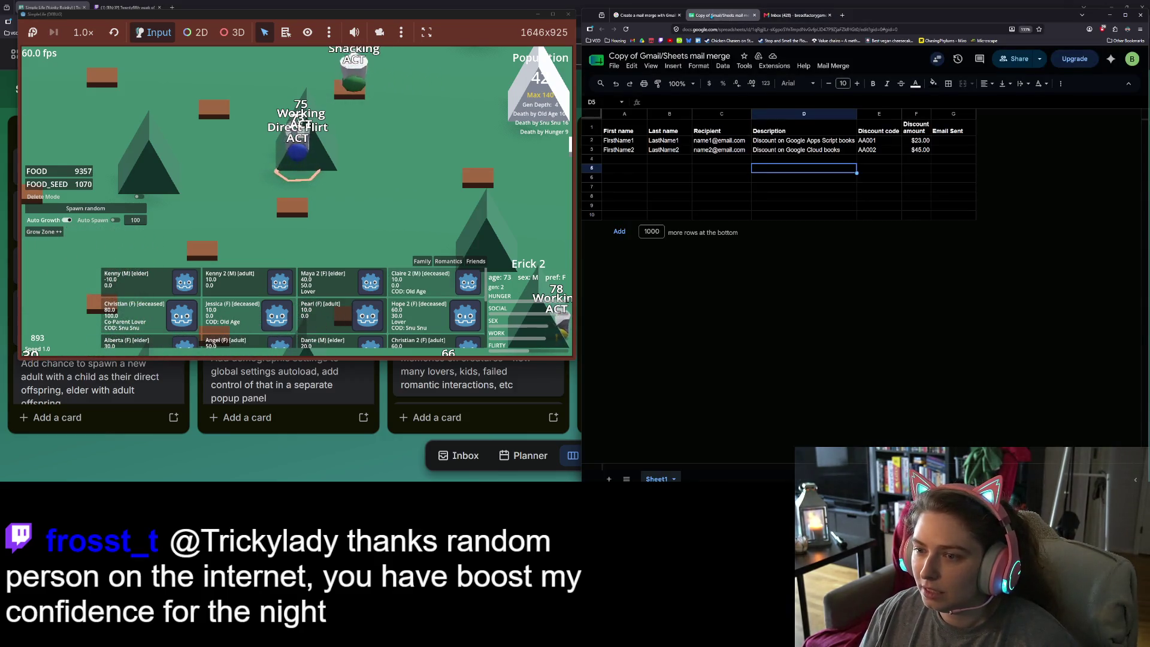
Step: Read the tutorial's email-template instructions, highlighting the curly-brace placeholder and formatting notes
left_click(640, 15)
scroll(851, 302, "down", 1)
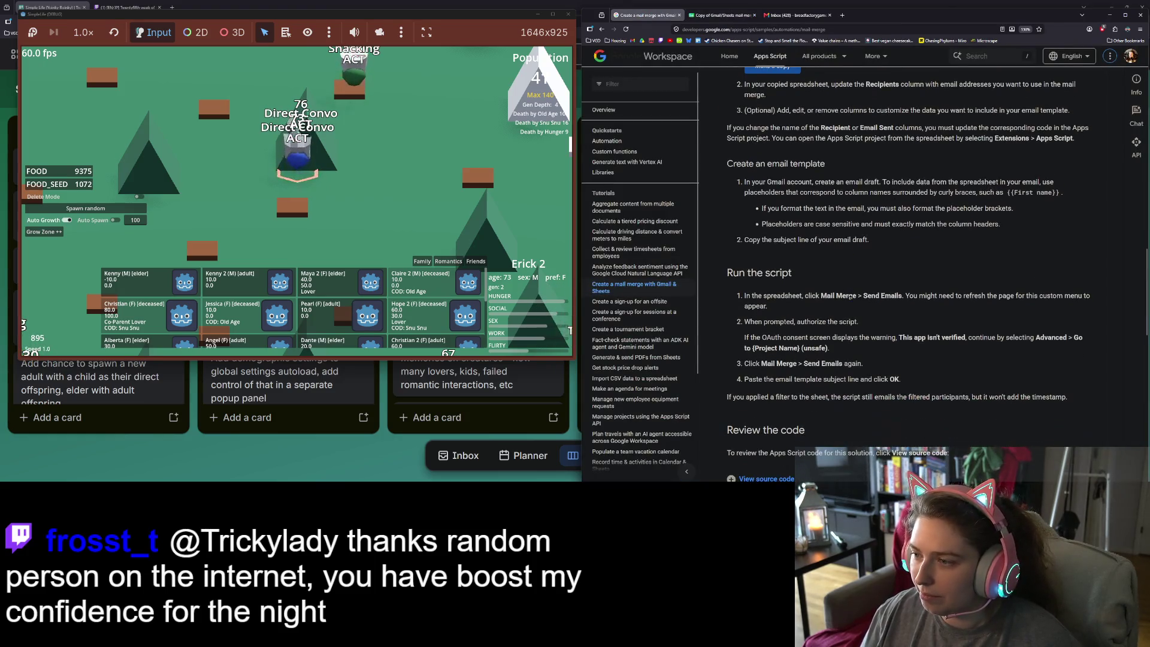
left_click_drag(985, 182, 1016, 192)
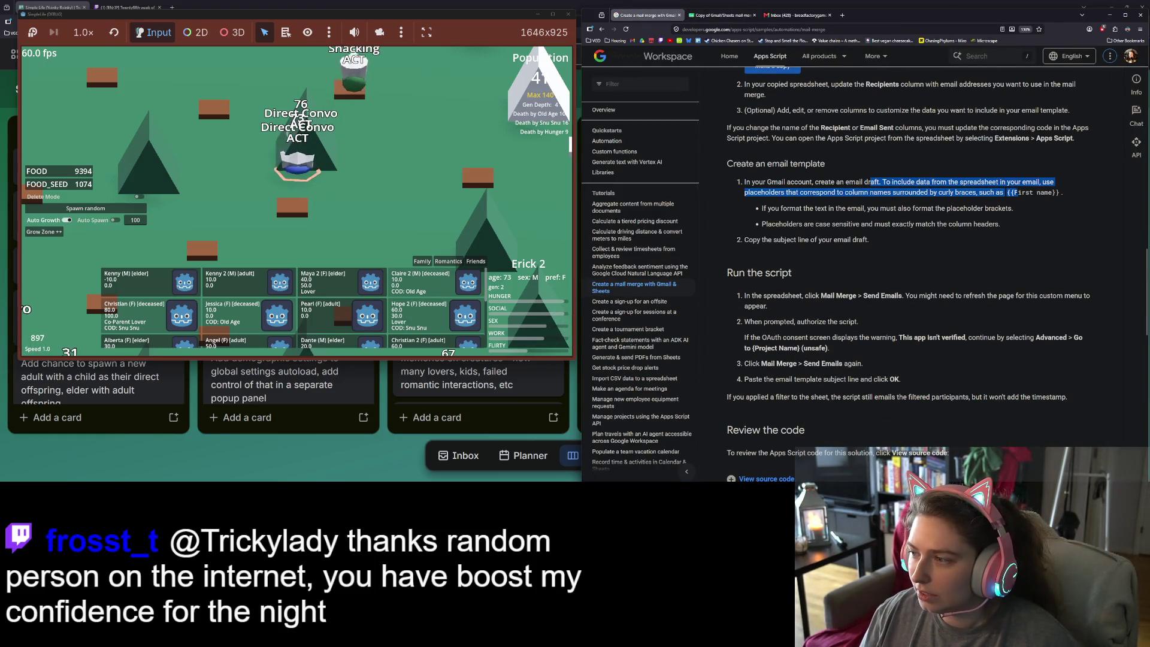
left_click(1000, 192)
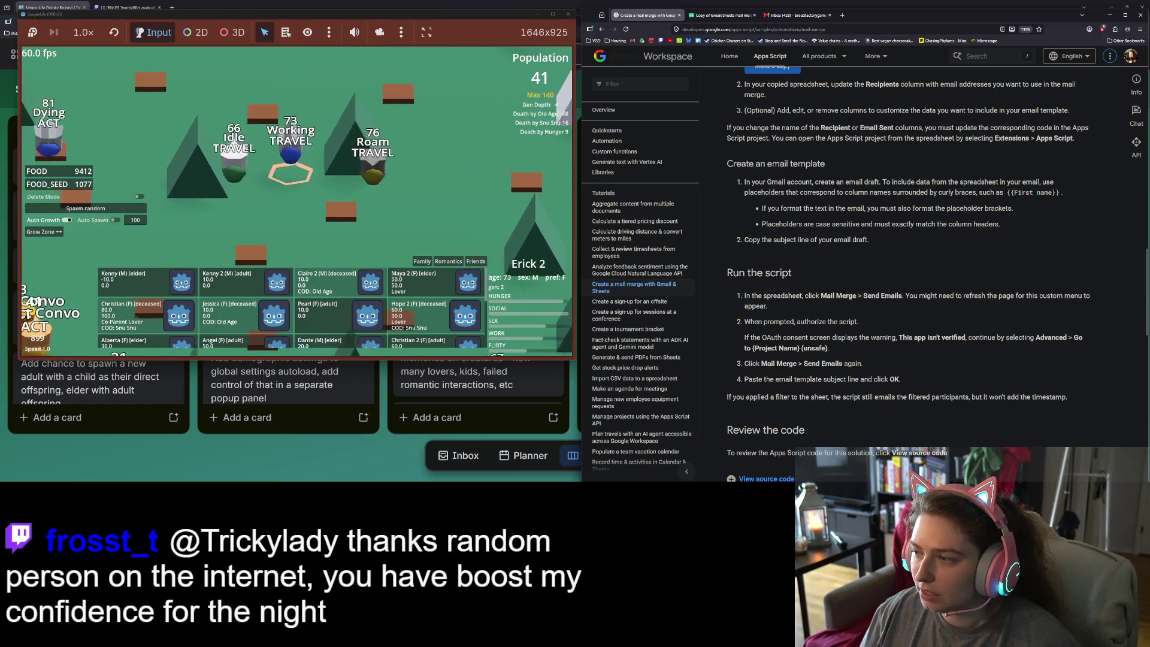
left_click_drag(829, 192, 926, 208)
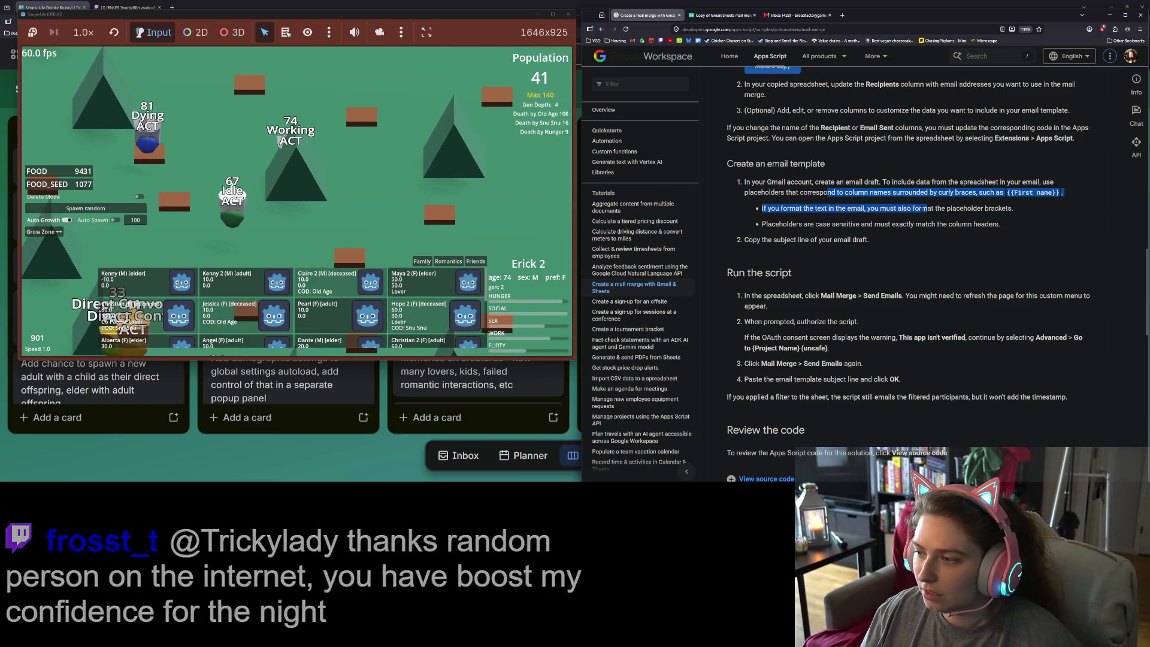
left_click(797, 165)
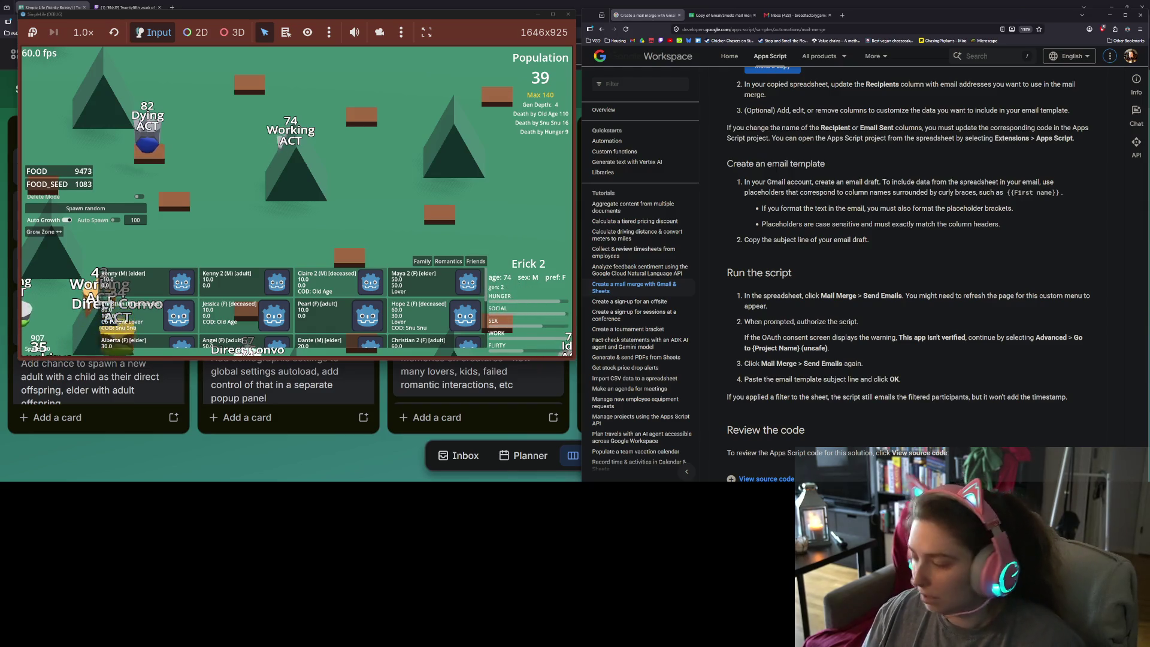
Step: Paste the prepared announcement text into the Gmail draft
left_click(792, 18)
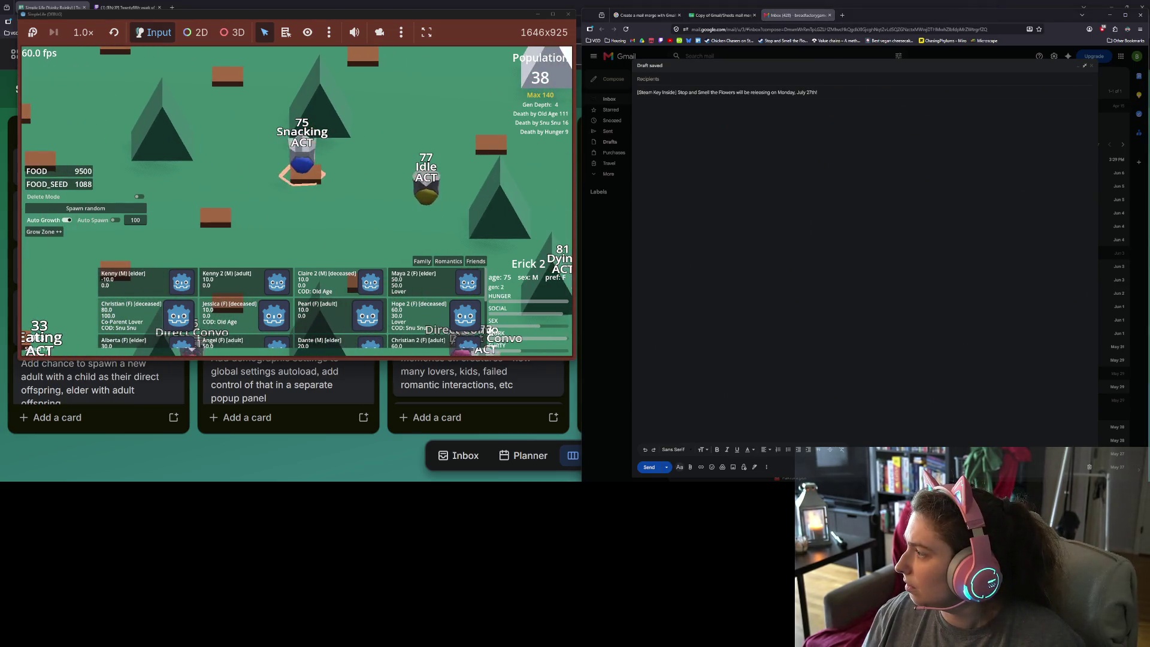
key("ctrl+v")
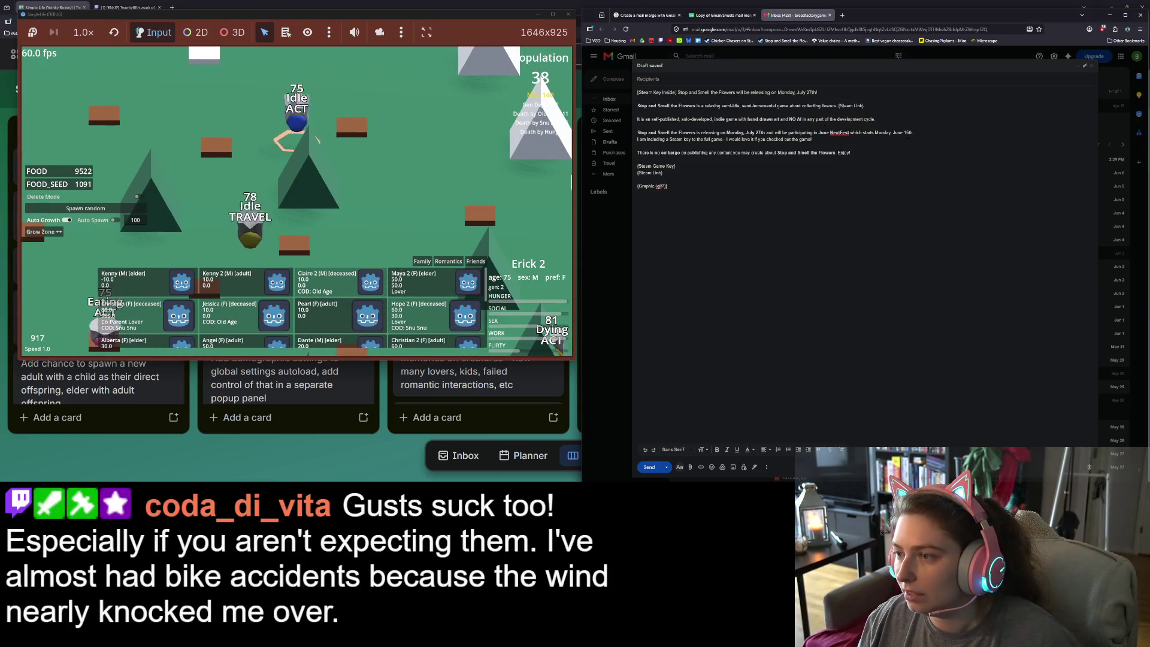
left_click_drag(840, 106, 863, 106)
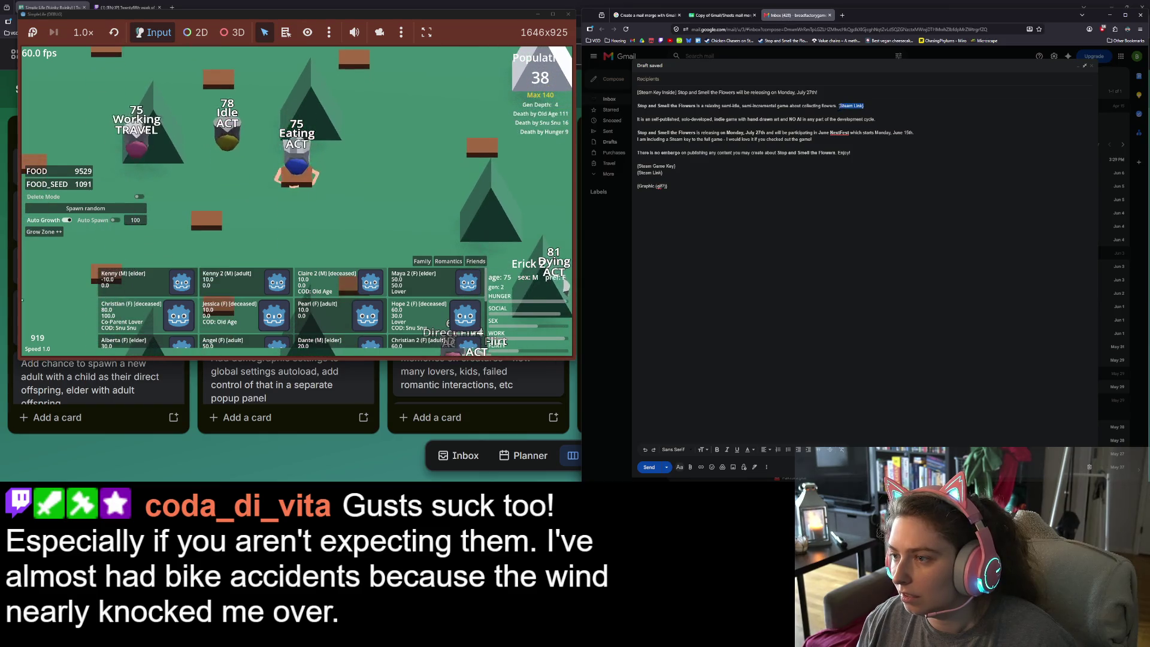
left_click(839, 107)
Step: Turn the key placeholder into {{Steam Game Key}} and set its text size to Huge
left_click(678, 166)
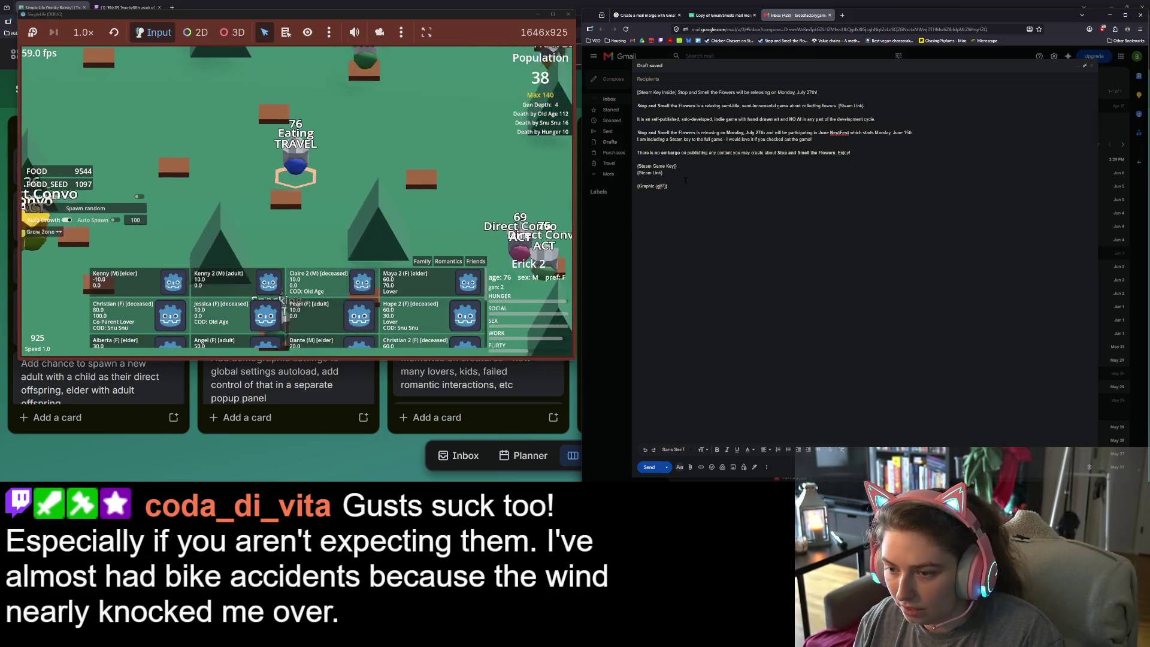
key("Home")
type("{")
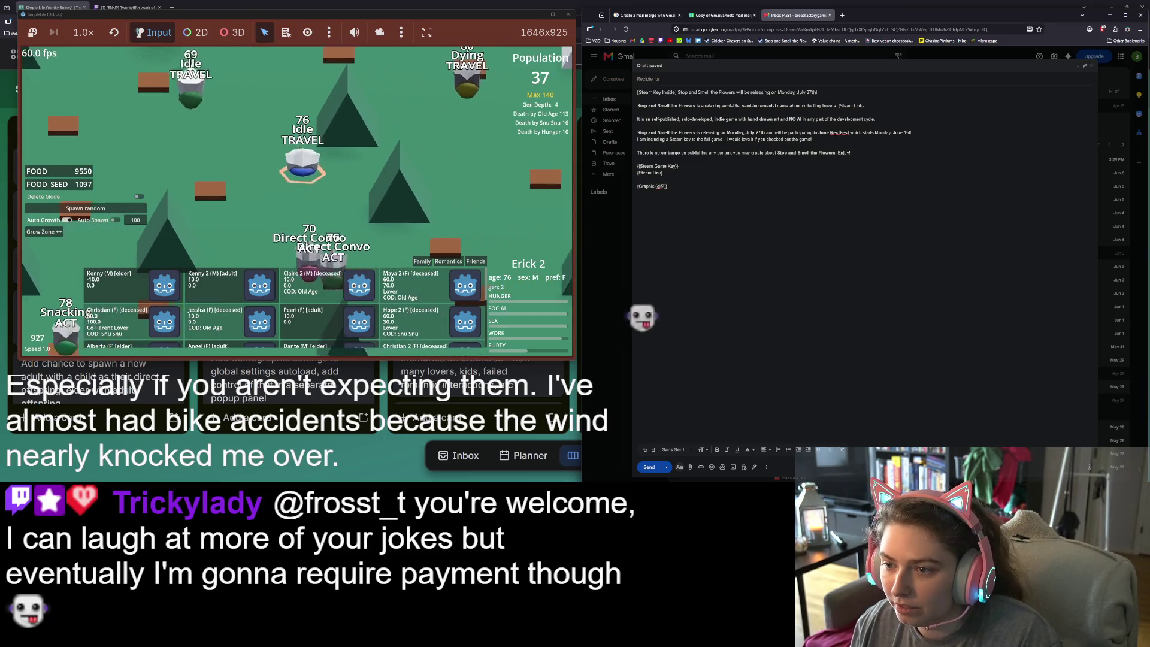
key("Home")
key("shift+End")
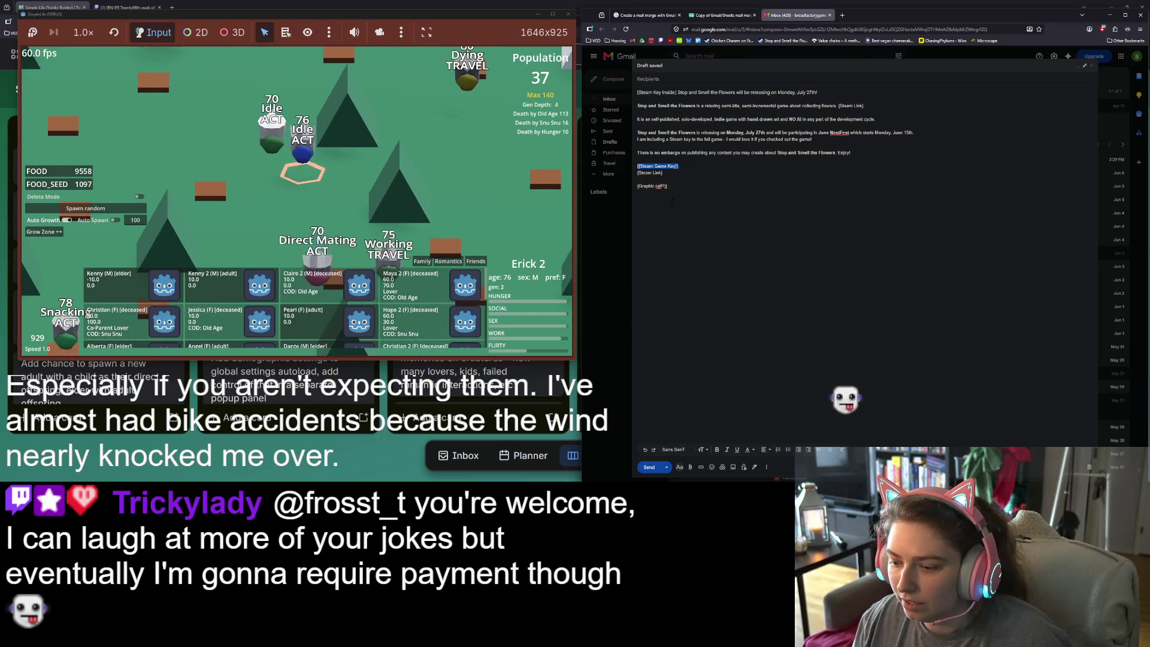
left_click(752, 450)
left_click(754, 454)
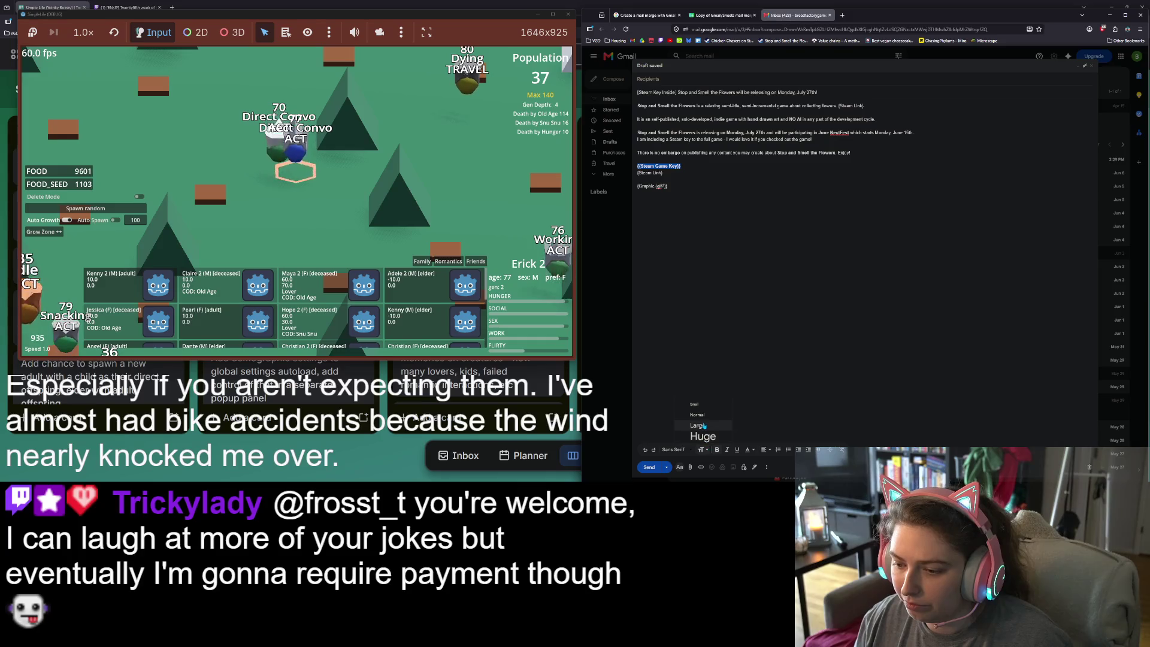
left_click(698, 425)
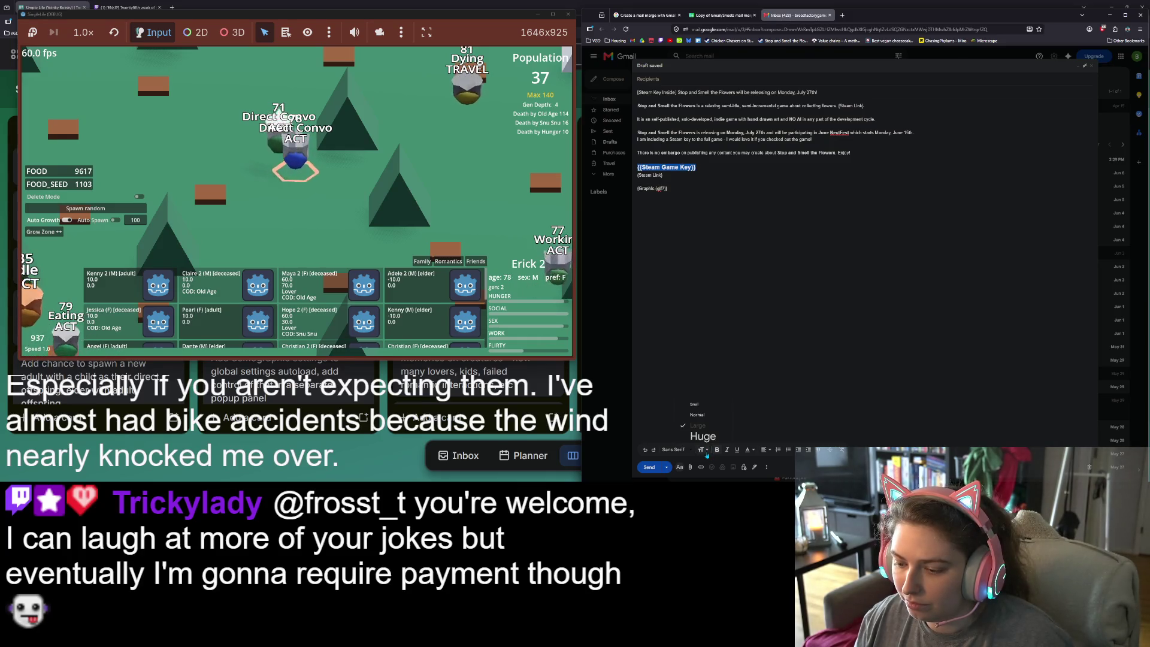
left_click(700, 439)
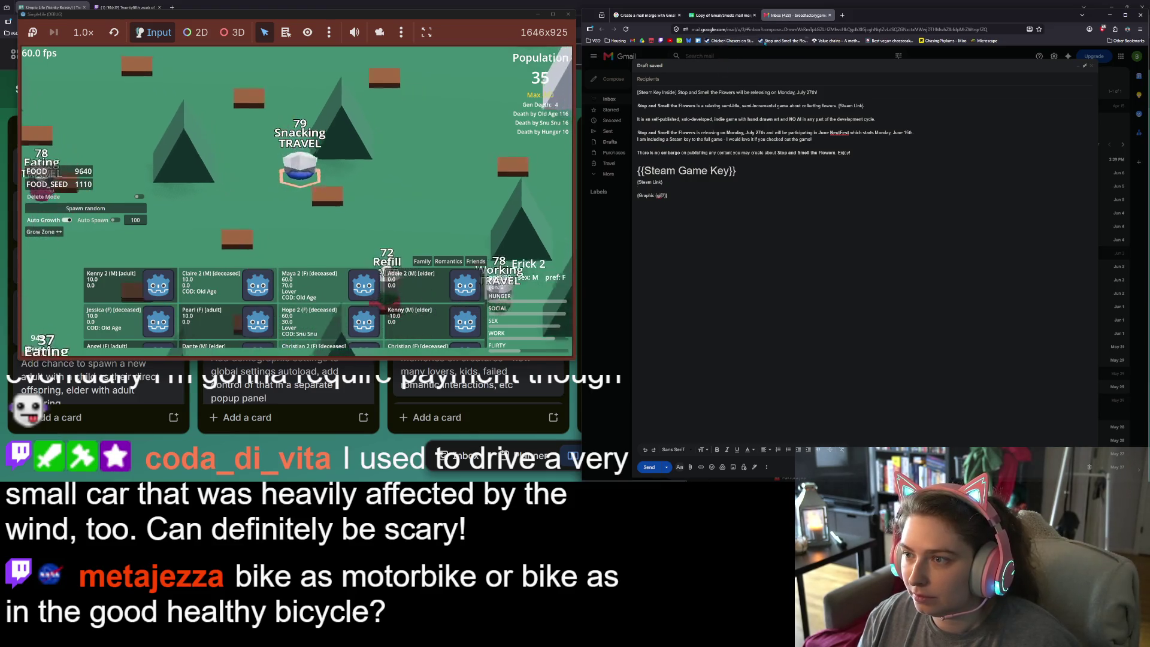
left_click(779, 41)
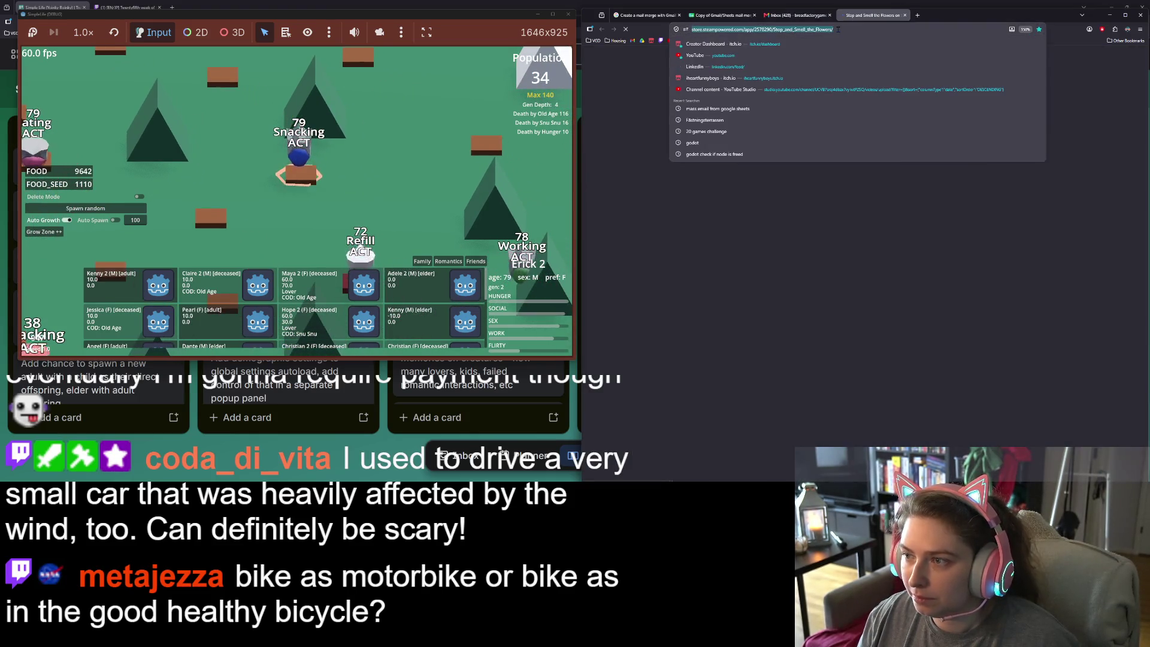
Step: Paste the Steam store page address over the [Steam Link] placeholder in the draft
left_click(796, 15)
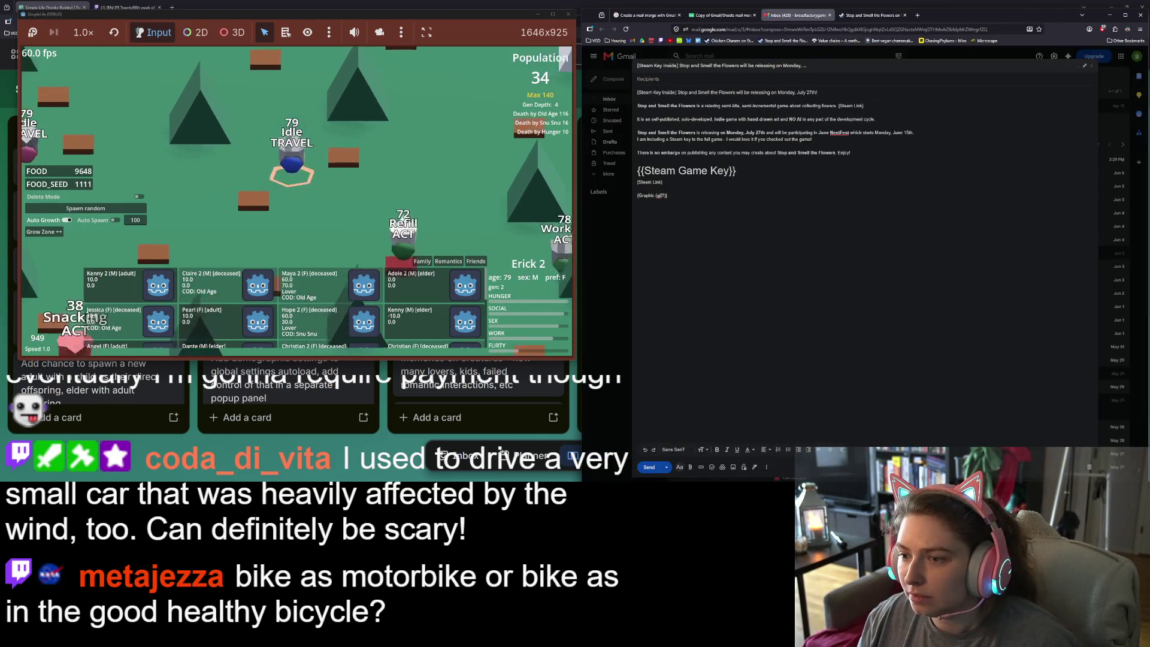
left_click_drag(663, 182, 625, 185)
key("ctrl+v")
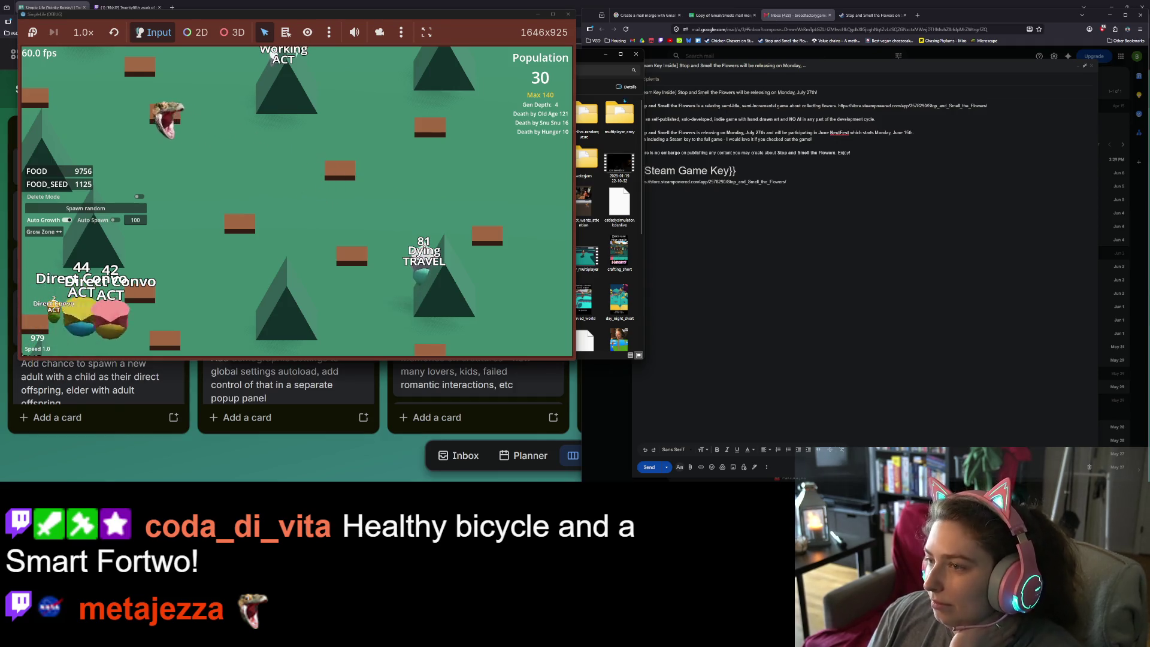
left_click_drag(587, 63, 914, 64)
Step: Embed collect_gif from the trailer_v3 folder inline in the email and dismiss the Google Drive notice
scroll(721, 166, "down", 10)
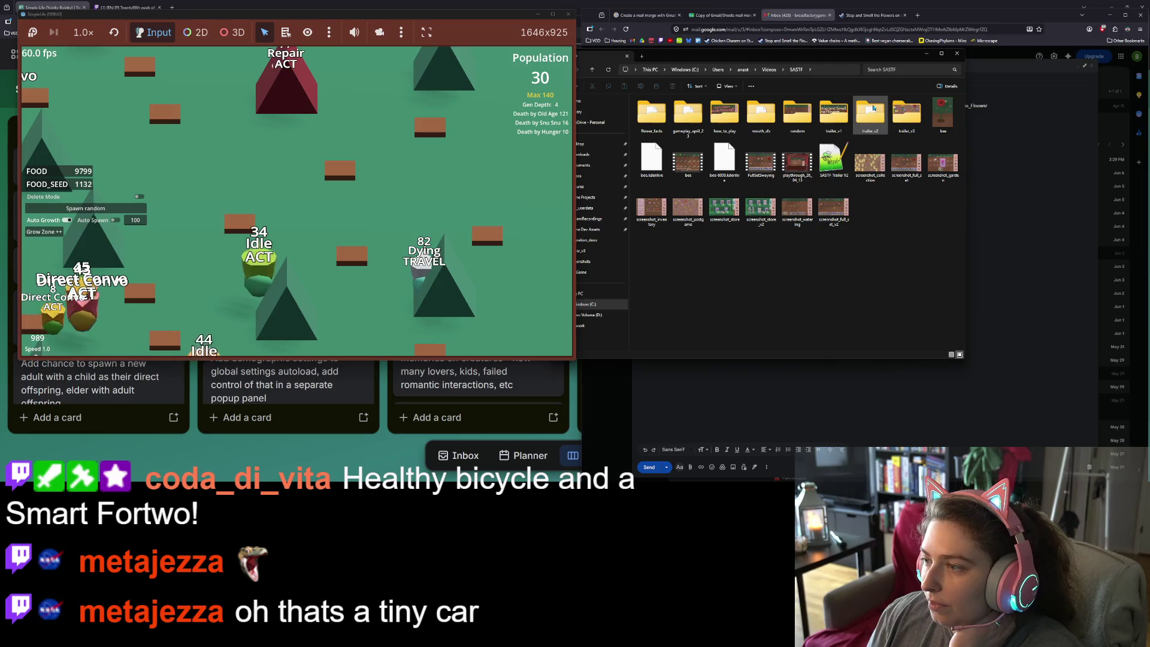
double_click(906, 113)
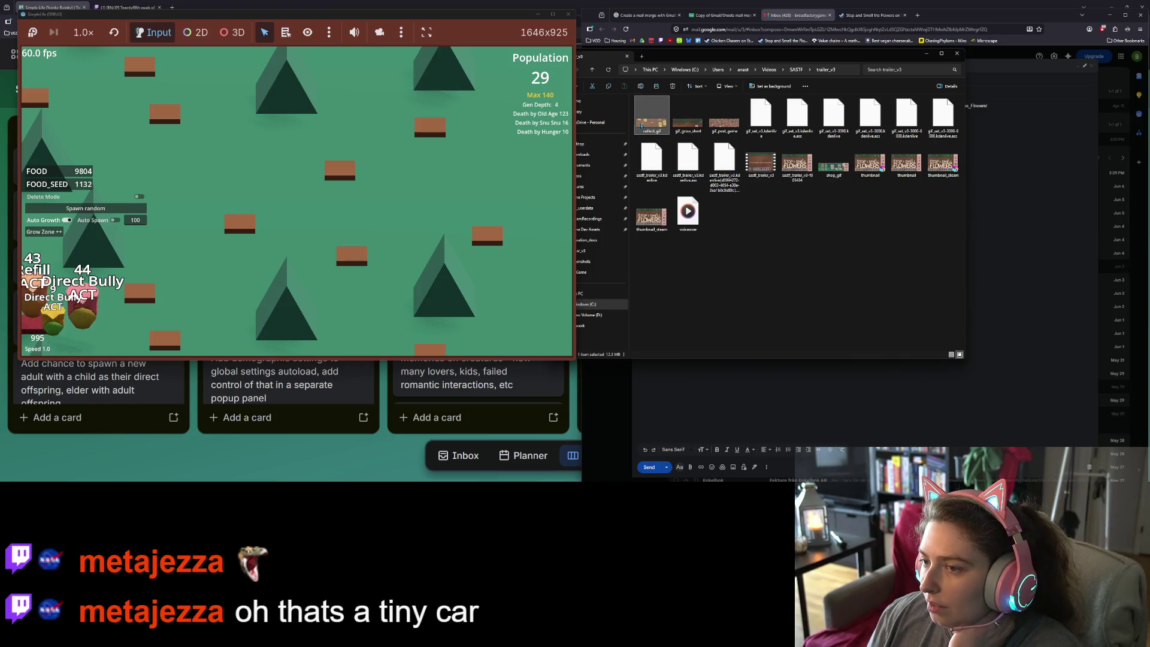
left_click_drag(743, 59, 1043, 71)
mouse_move(958, 122)
left_mouse_down()
mouse_move(826, 193)
mouse_move(707, 236)
mouse_move(711, 259)
left_mouse_up()
left_click_drag(734, 311, 733, 311)
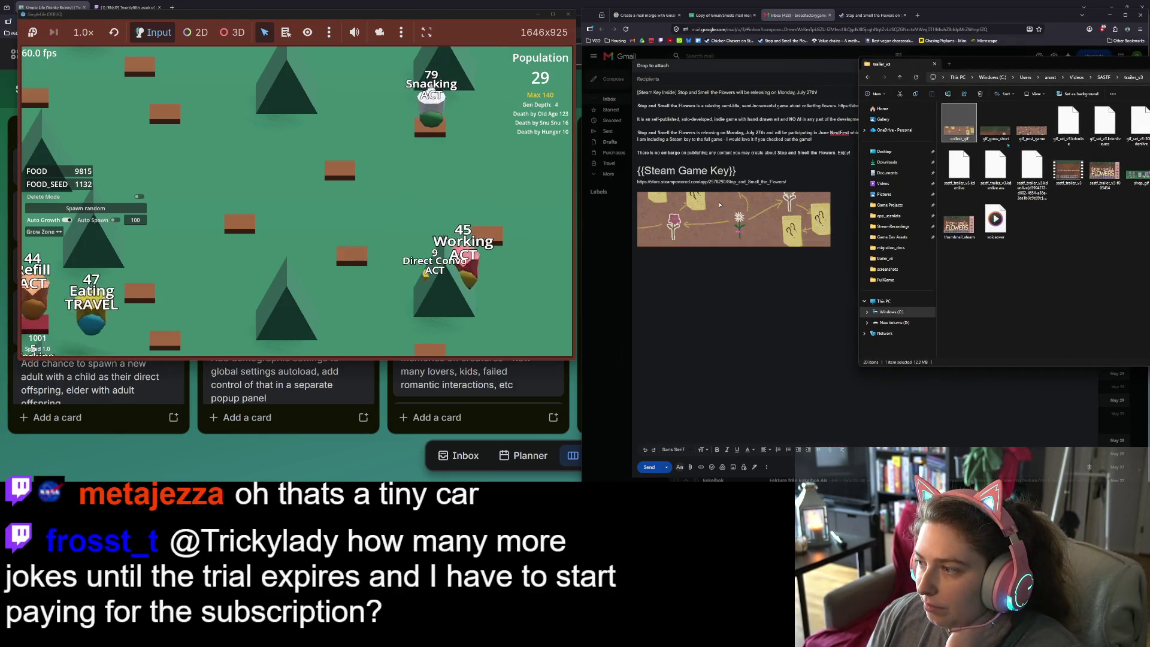
mouse_move(996, 123)
left_mouse_down()
mouse_move(829, 254)
mouse_move(773, 267)
mouse_move(786, 283)
left_mouse_up()
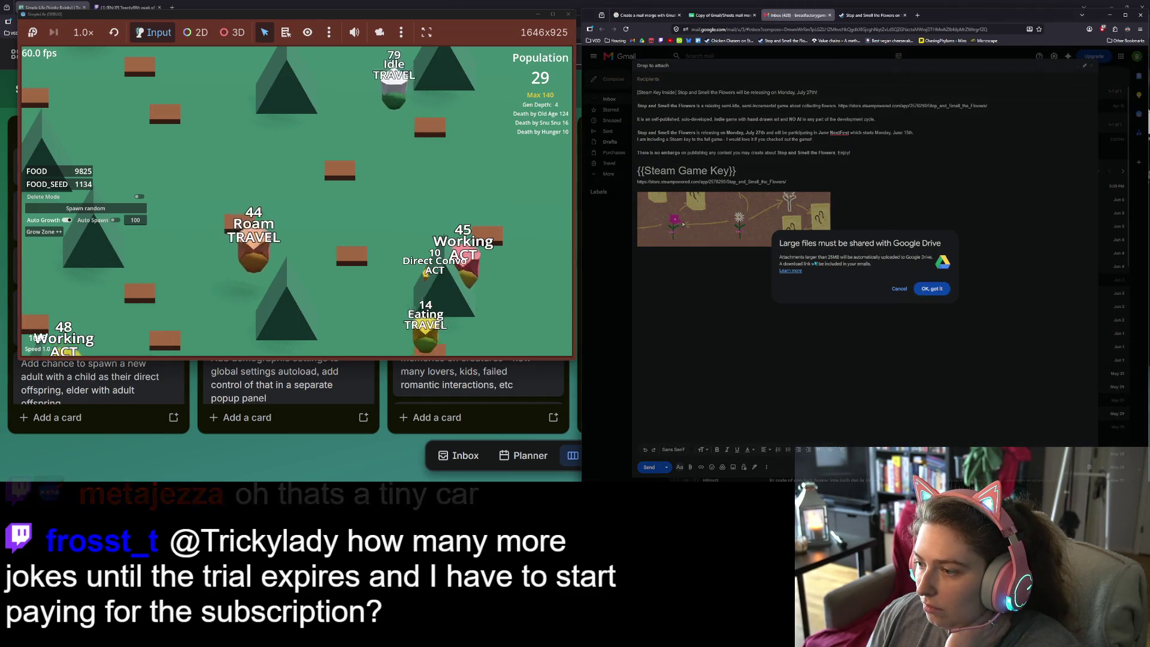
left_click(690, 221)
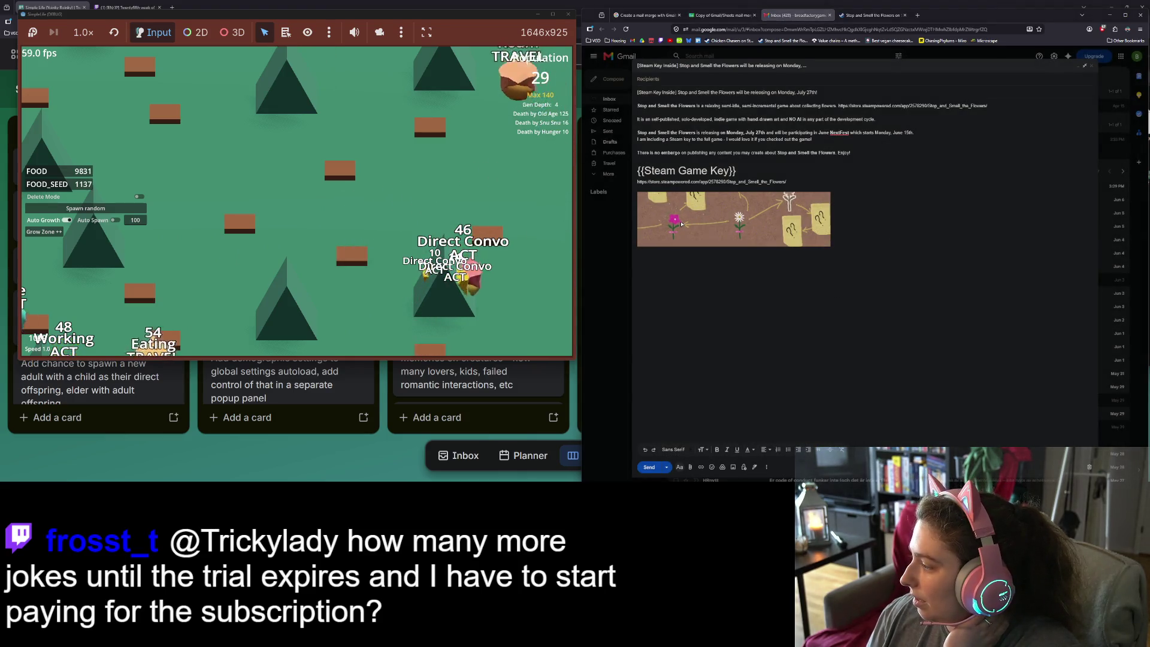
Step: Drag gif_grow from the trailer_v1 folder into the Gmail draft and dismiss the large-file warning
key("alt+Tab")
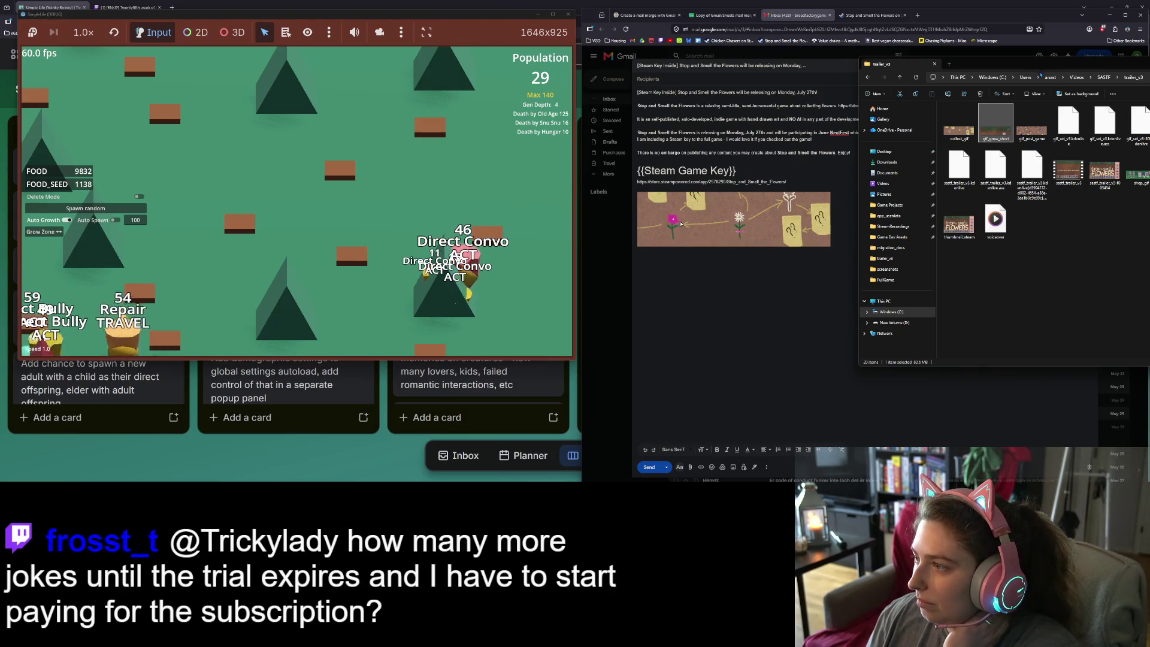
left_click_drag(1044, 63, 826, 75)
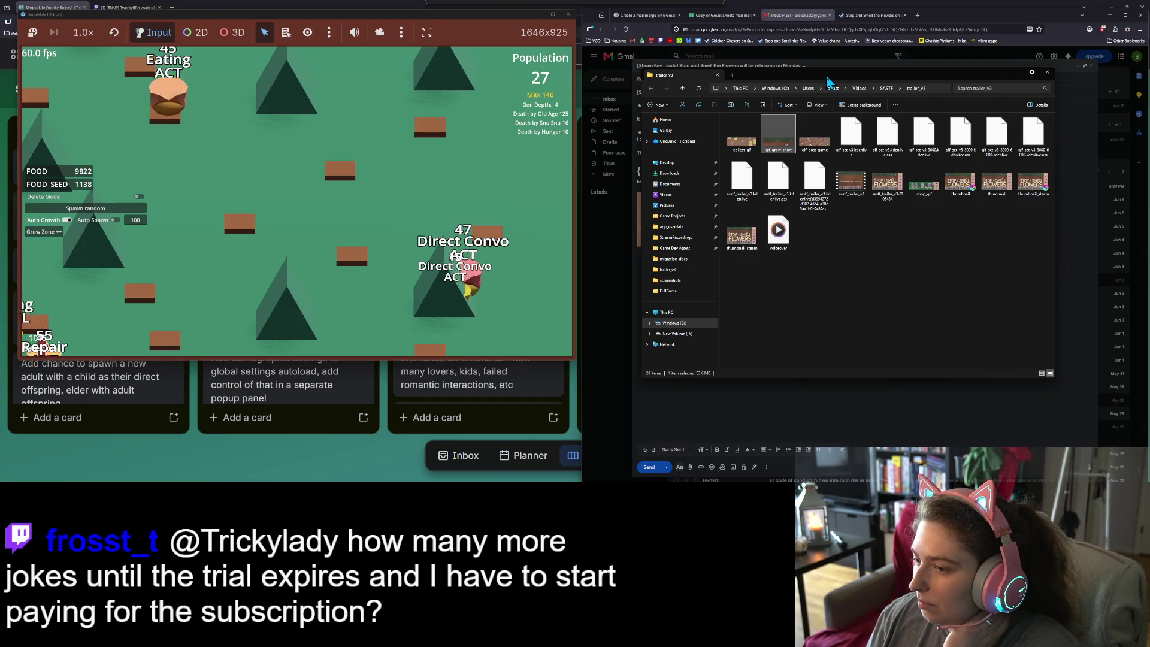
key("alt+Up")
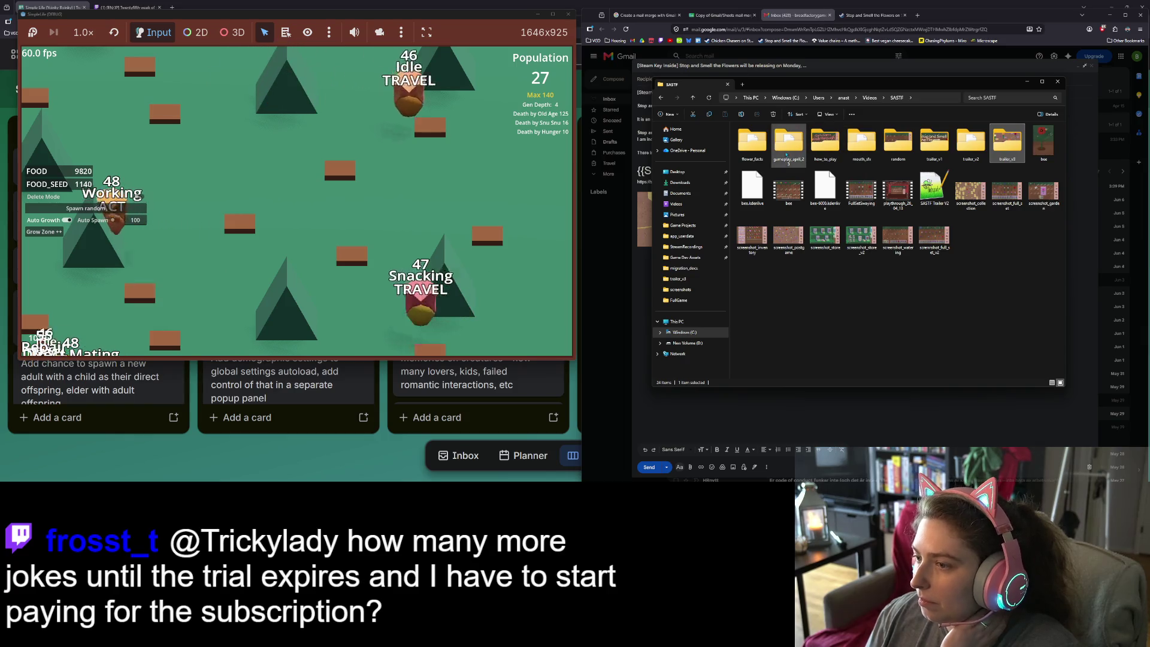
double_click(938, 154)
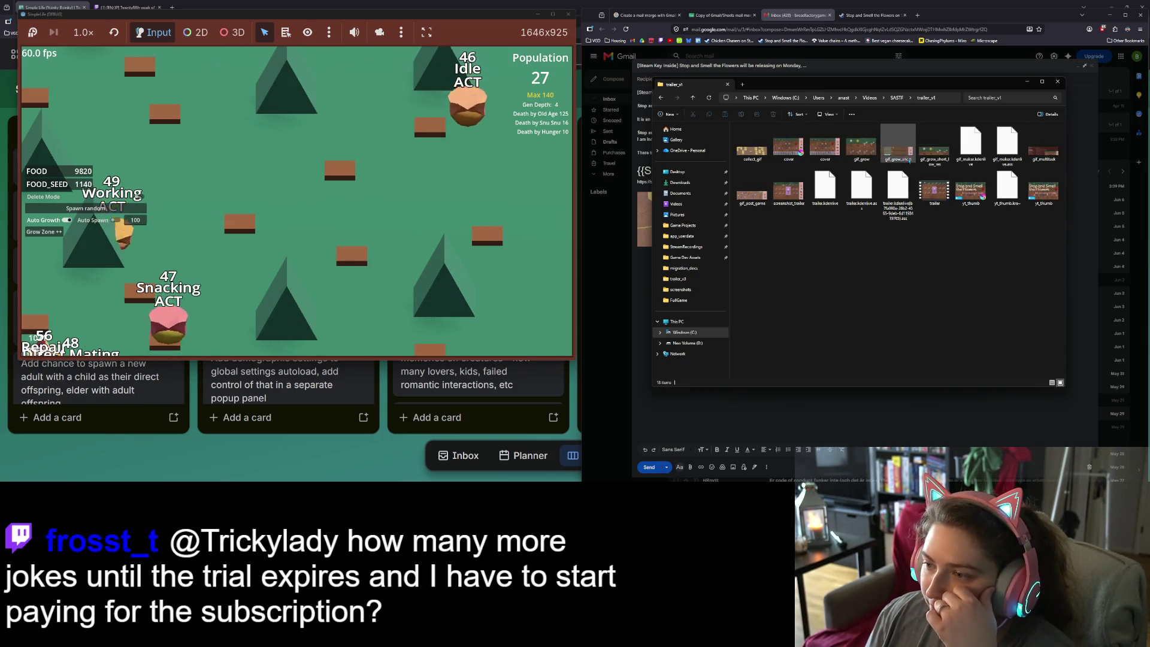
left_click(898, 146)
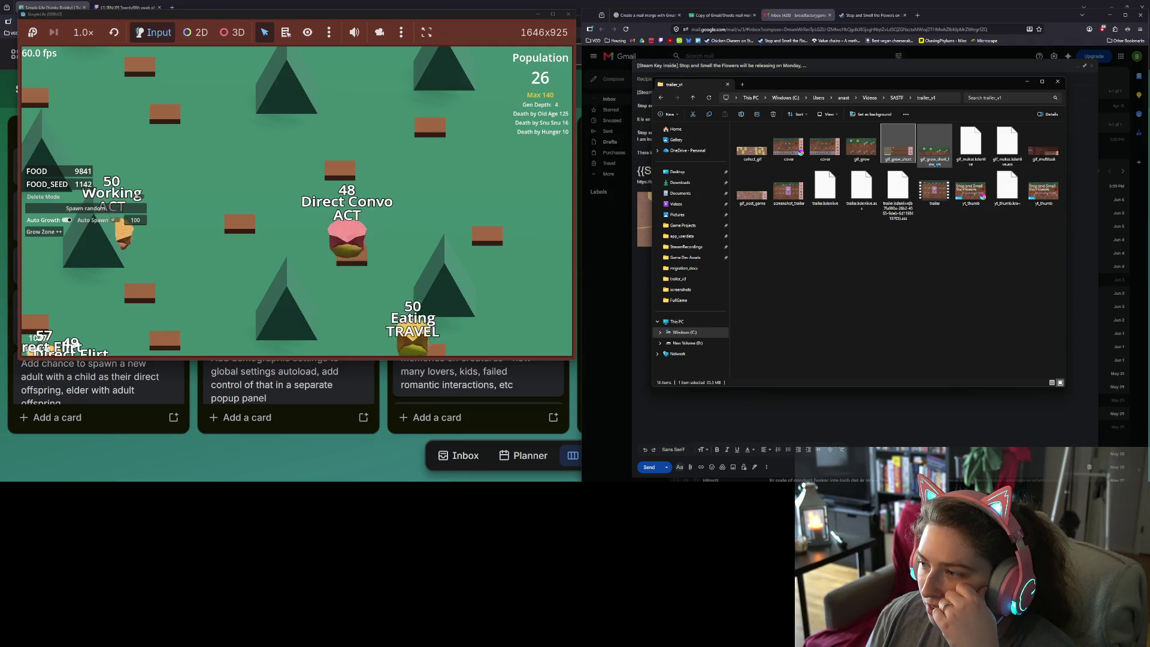
left_click(862, 147)
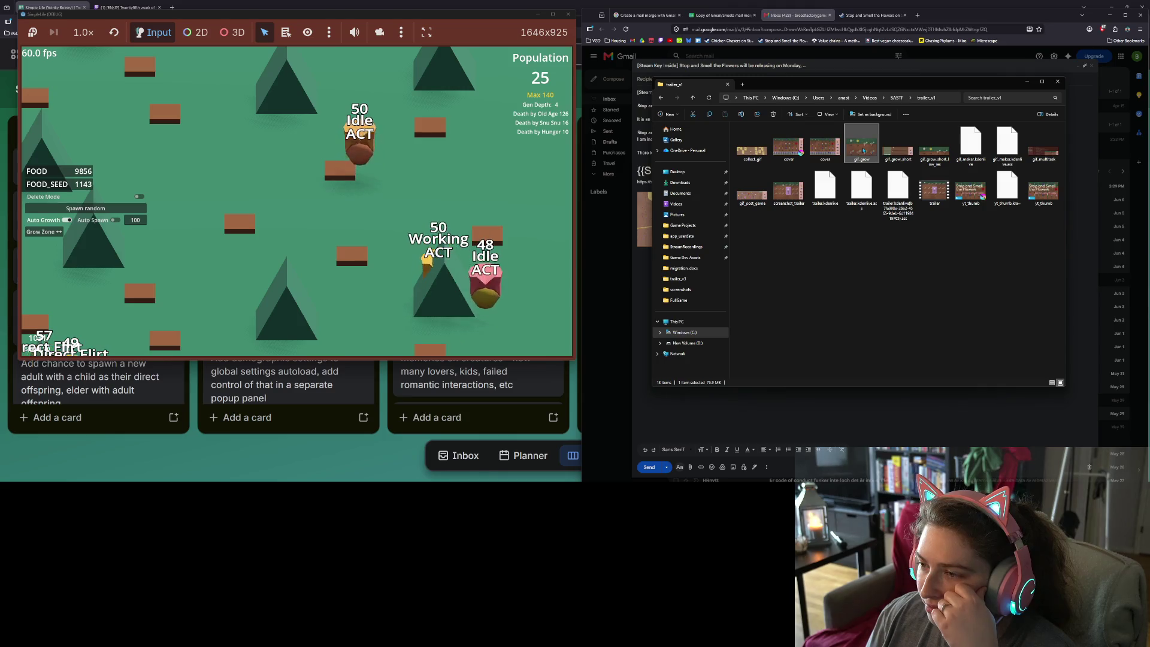
double_click(865, 151)
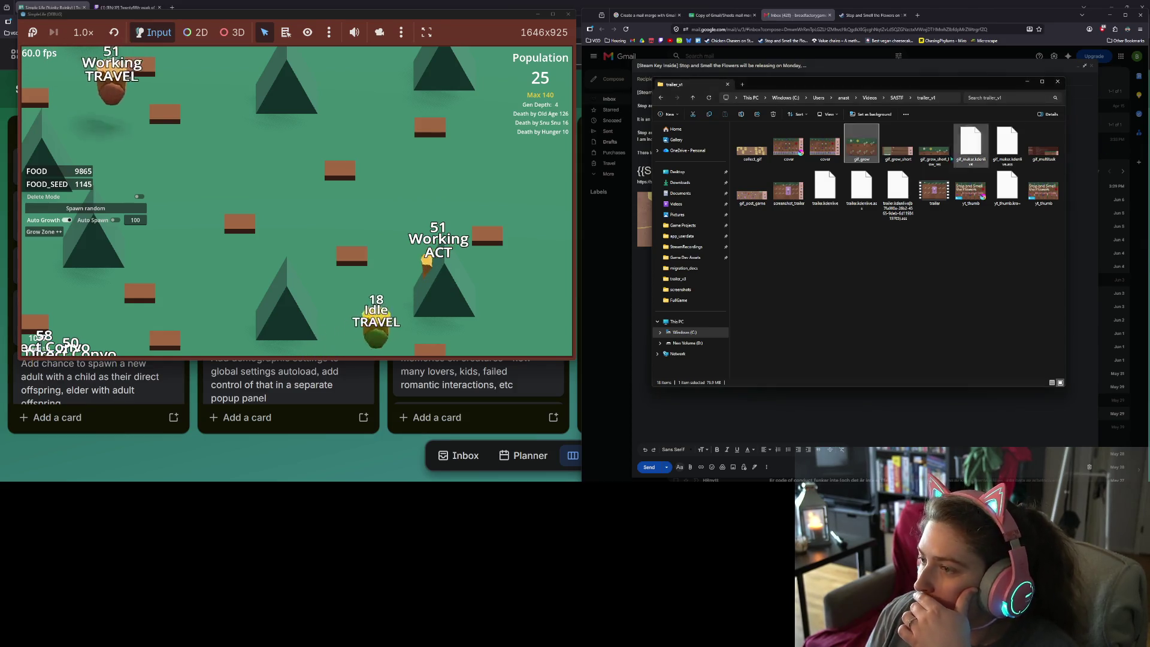
left_click_drag(677, 84, 1110, 101)
left_click_drag(959, 221, 867, 294)
left_click(898, 289)
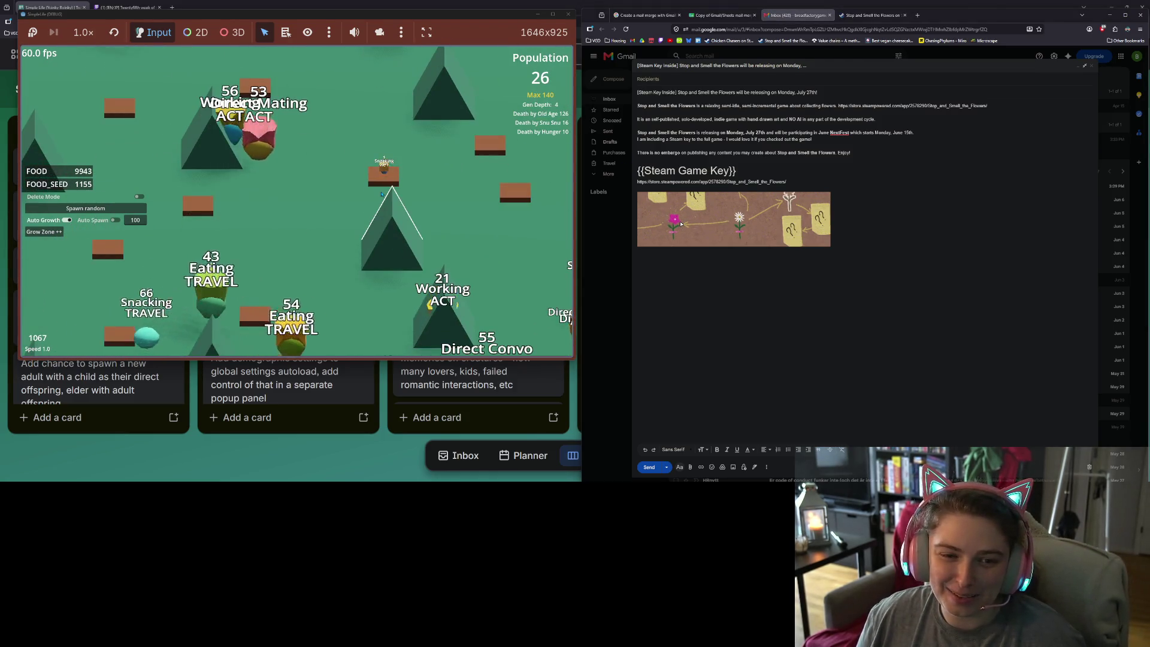
Step: Zoom out over the whole map and review Bob's info and relationship panel
scroll(381, 193, "down", 5)
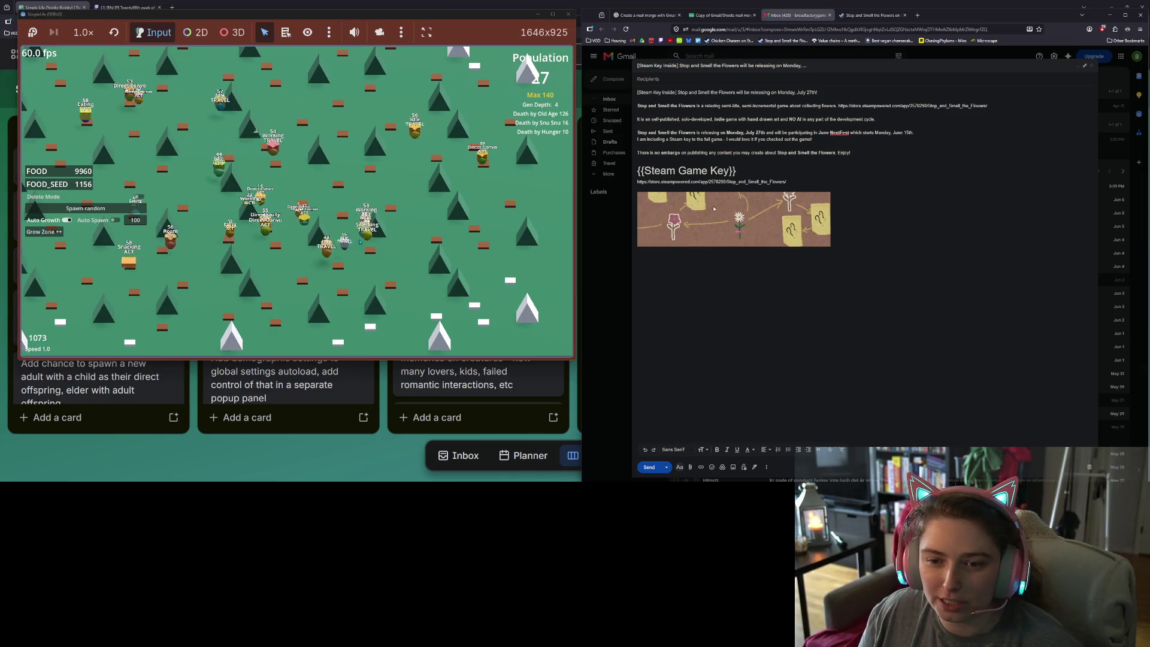
left_click(370, 244)
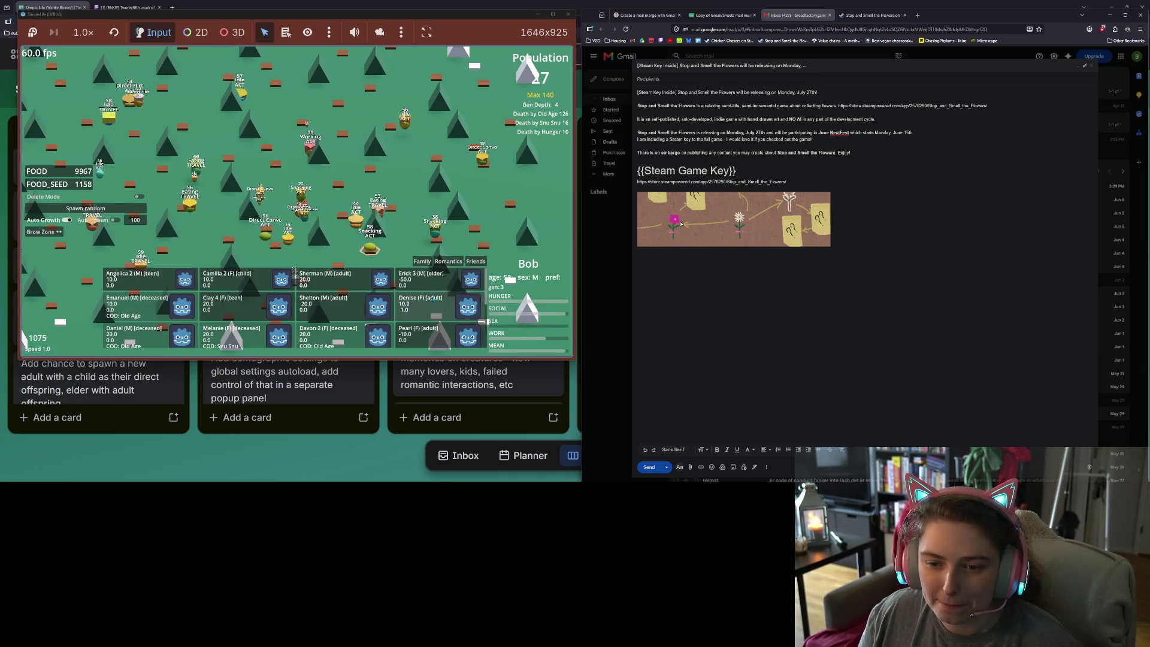
scroll(433, 299, "down", 5)
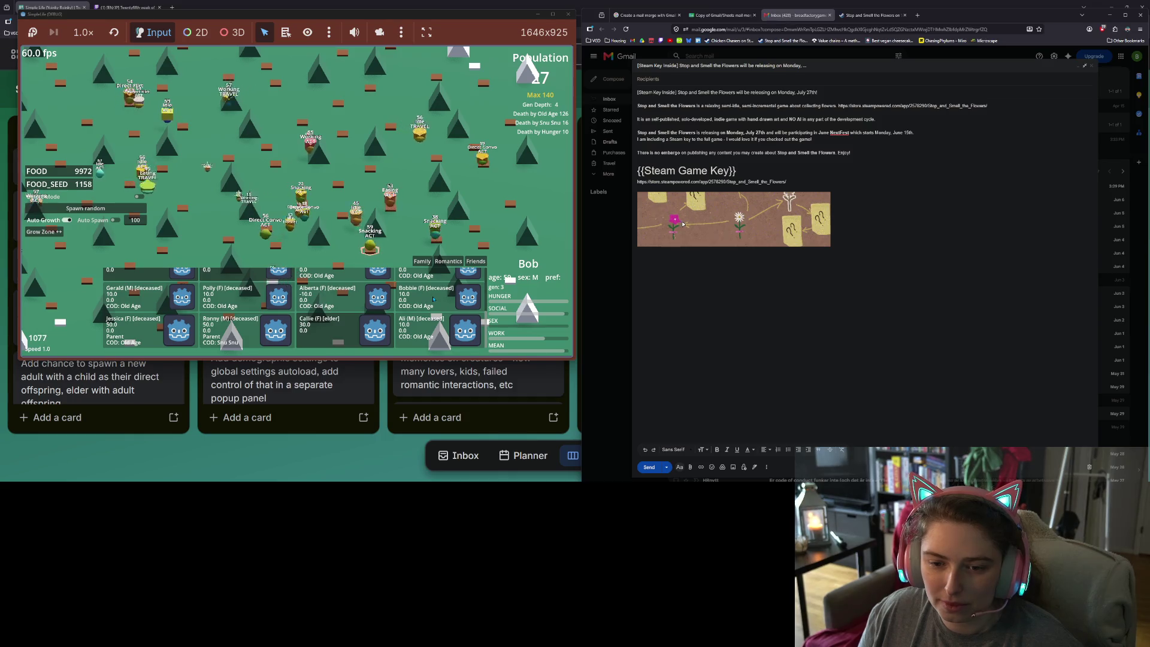
scroll(433, 299, "up", 5)
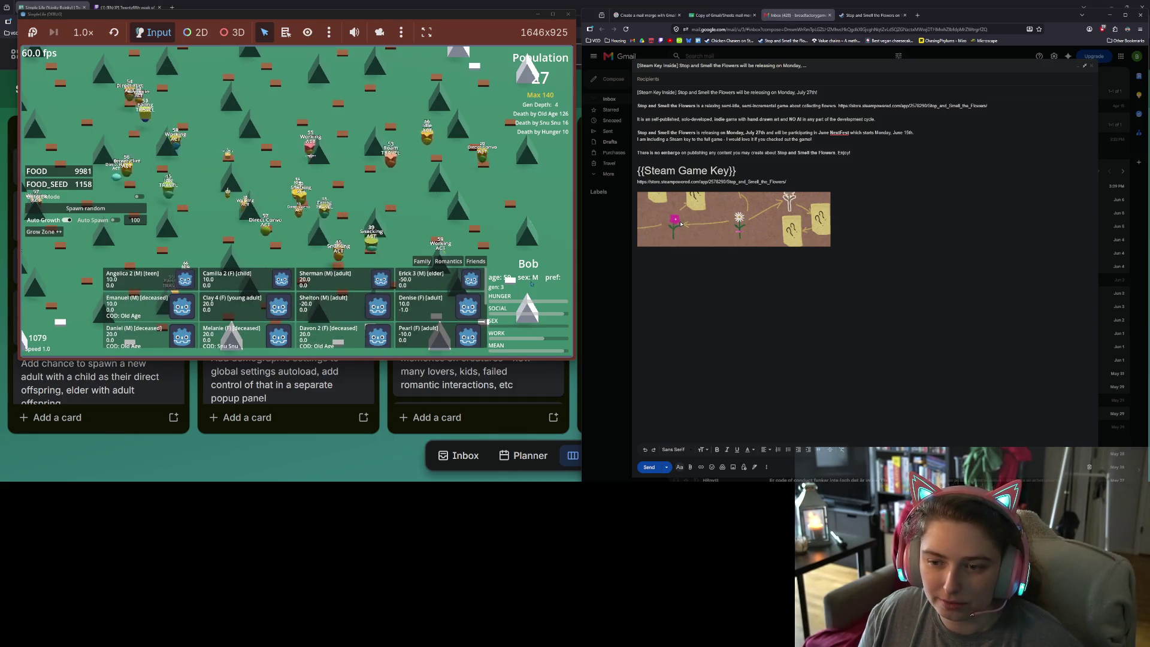
left_click(382, 218)
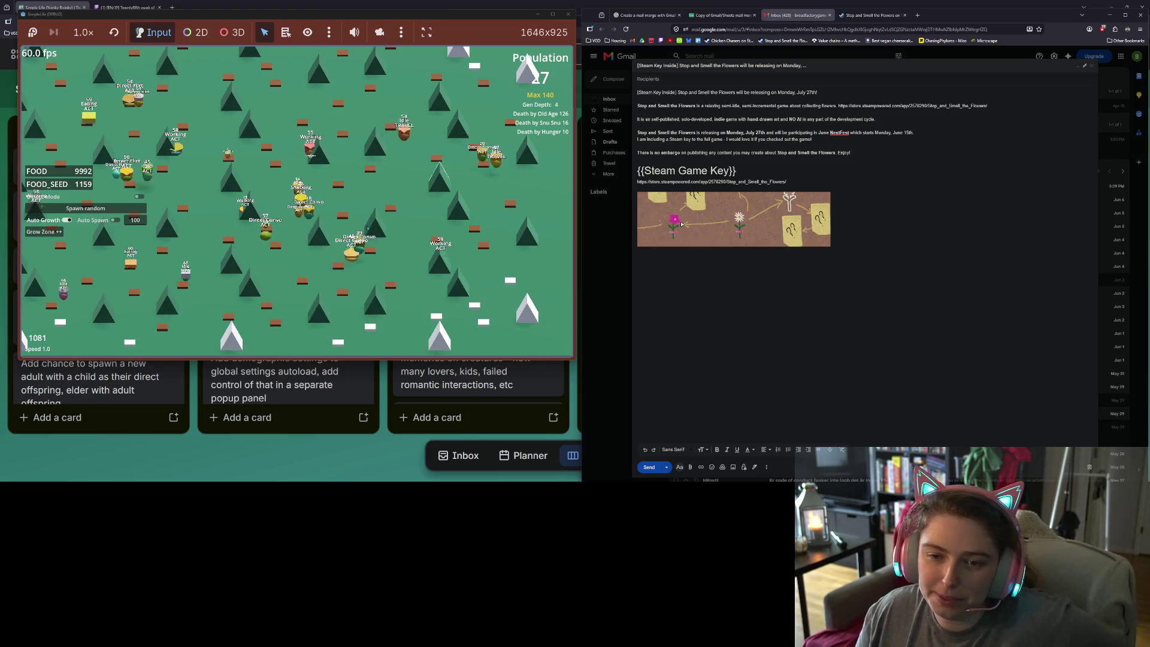
Step: Pan around the map with arrow keys while changing game speed to 2.0, 4.0, then 1.0
key("Right")
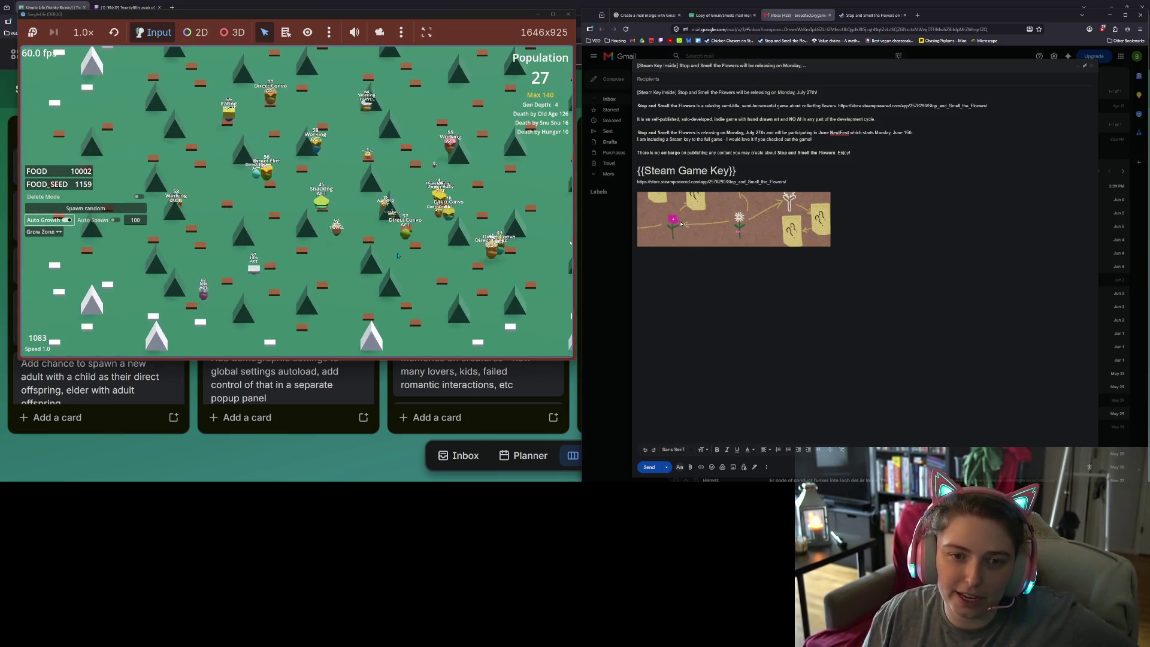
key("Right")
key("Up")
key("Down")
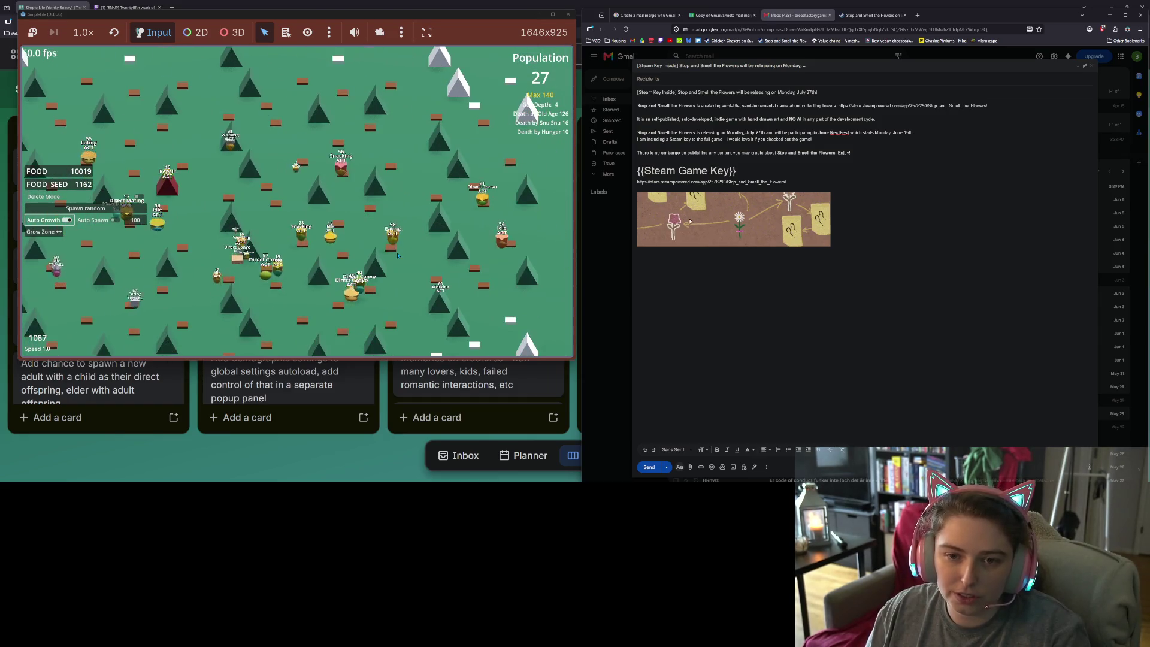
key("Left")
key("Right")
key("Down")
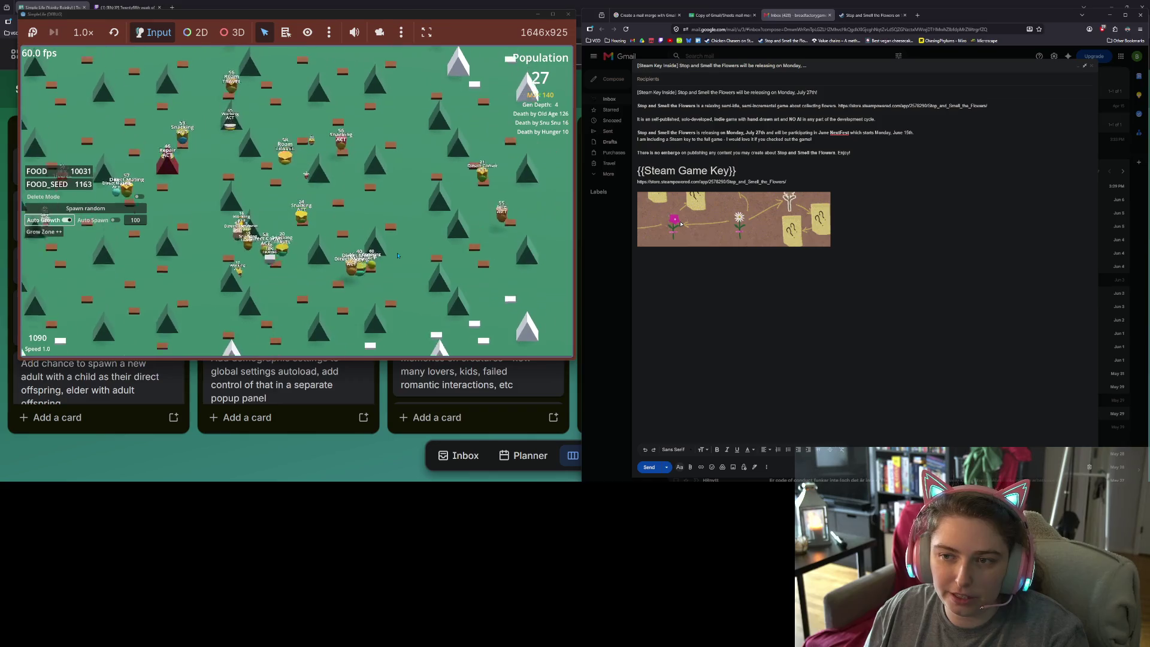
key("Up")
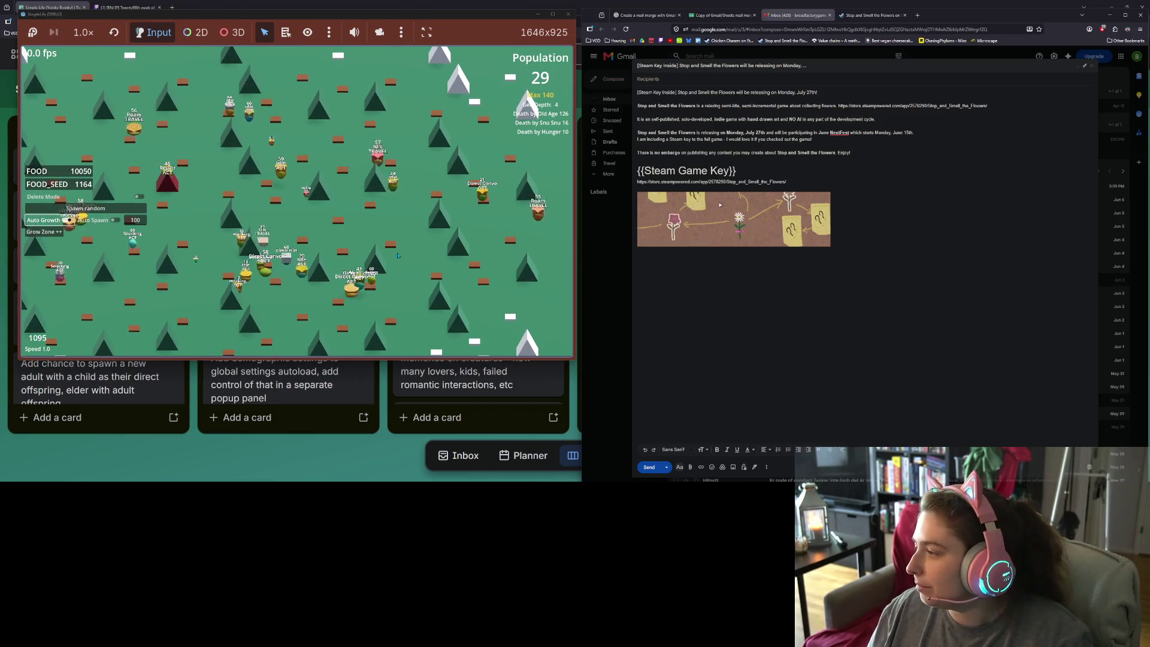
key("Right")
key("Down")
key("Up")
key("Left")
key("Down")
key("Right")
key("Down")
key("Up")
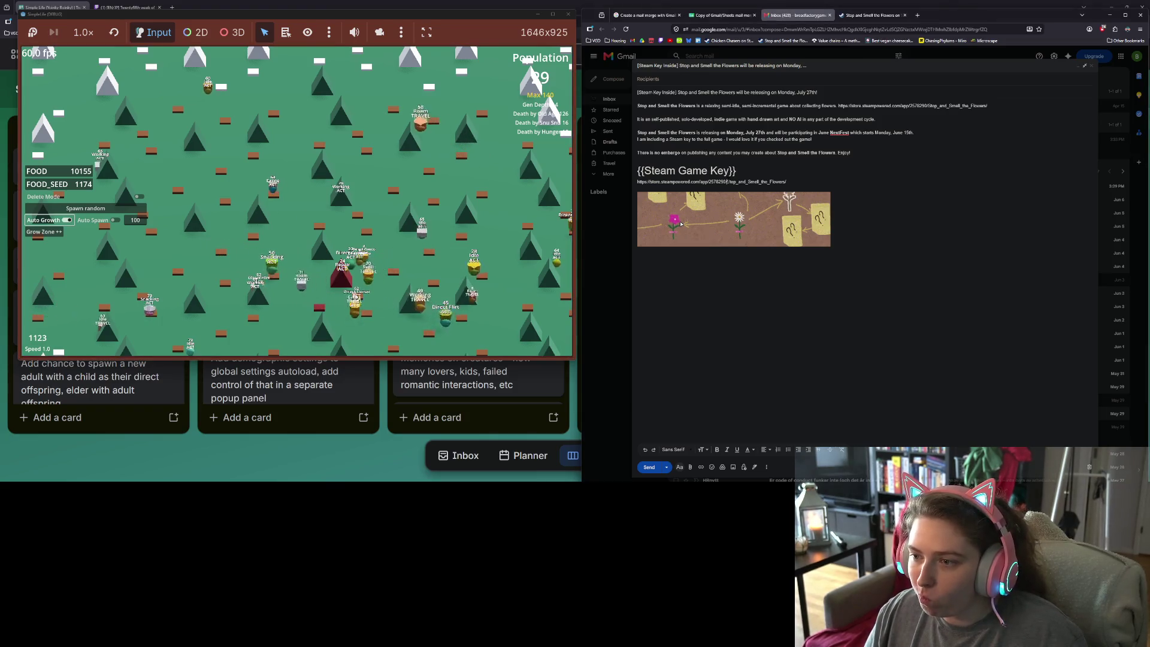
left_click_drag(730, 171, 660, 172)
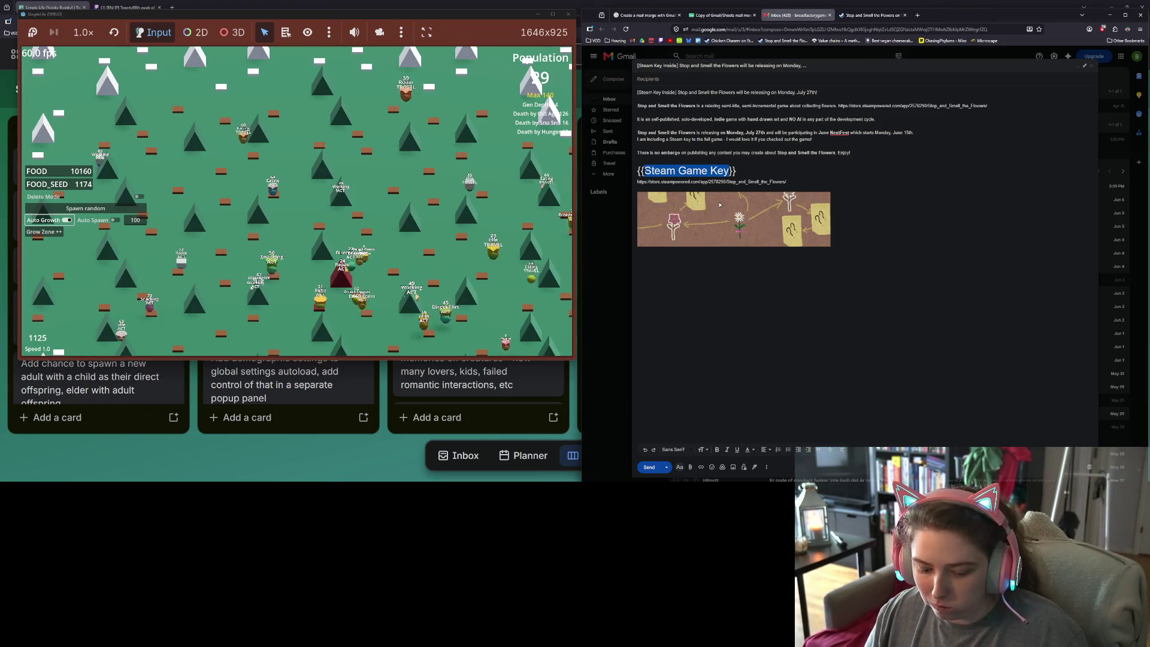
left_click(710, 20)
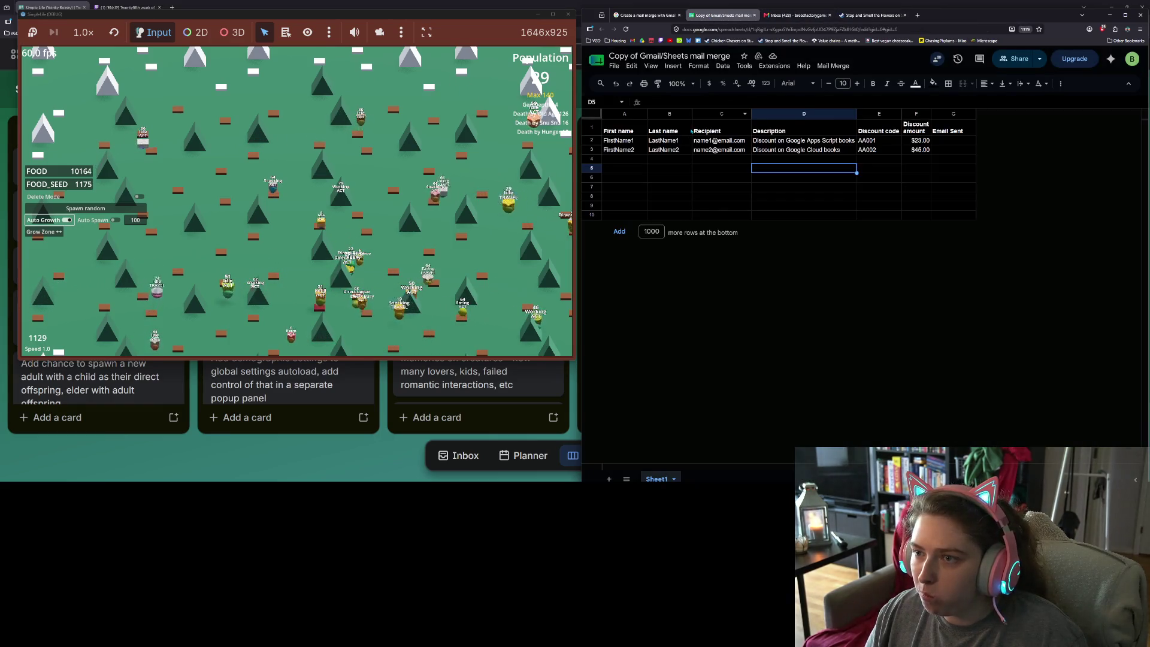
Step: Rename header cell D1 from Description to Steam Game Key
left_click(719, 128)
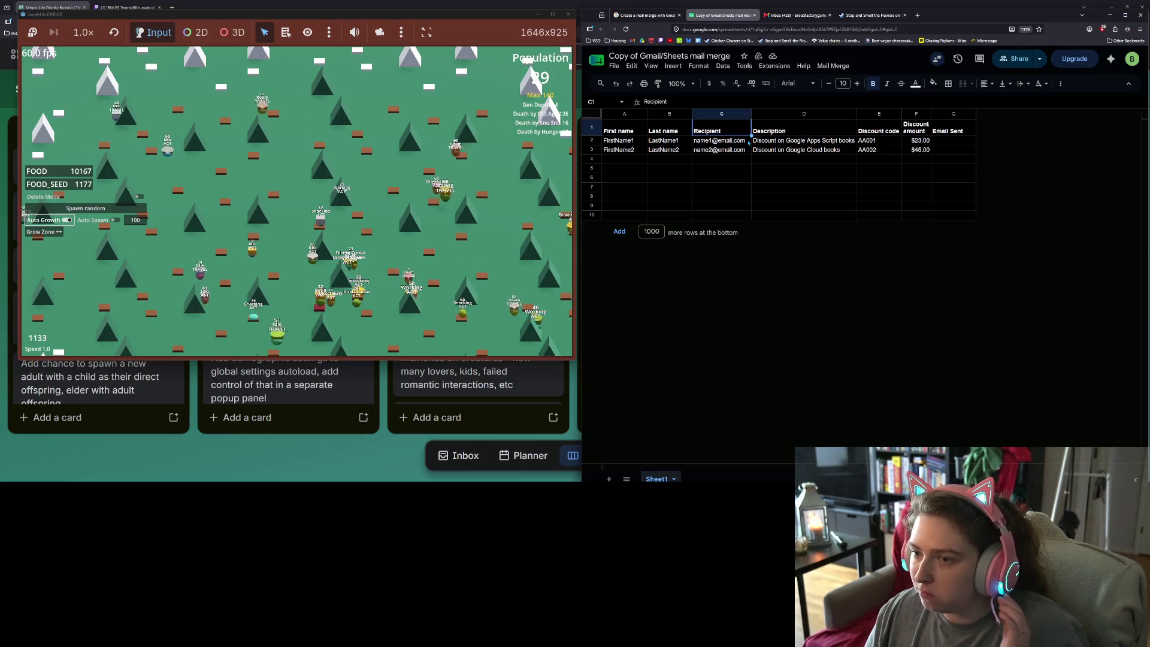
left_click(793, 130)
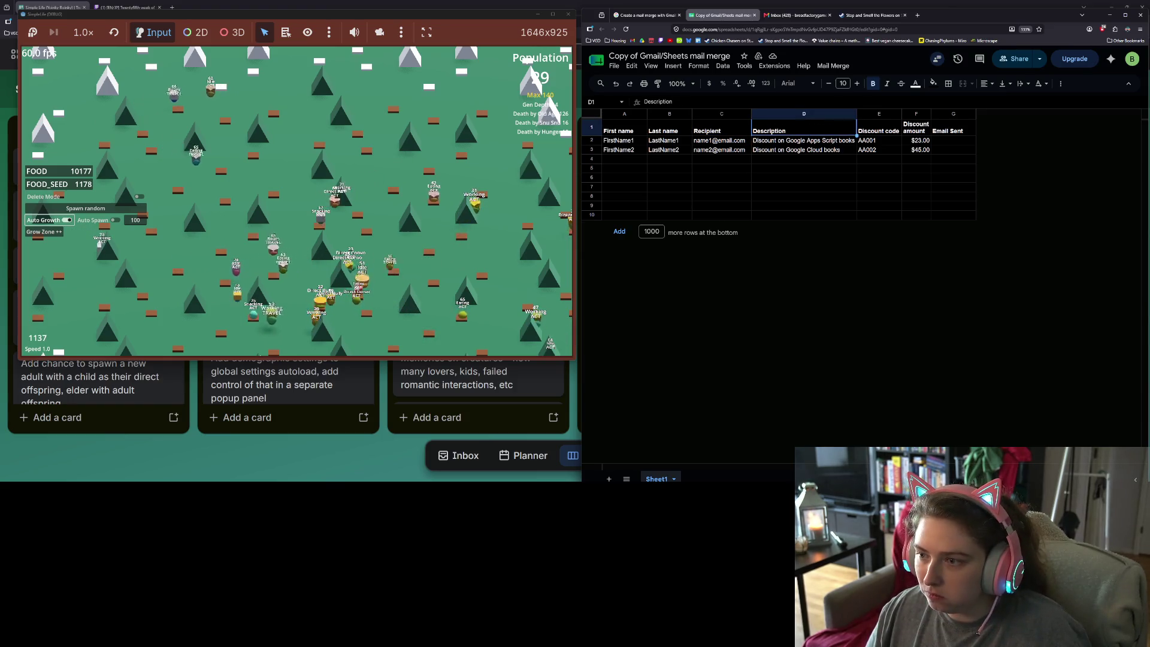
type("Steam Game Key")
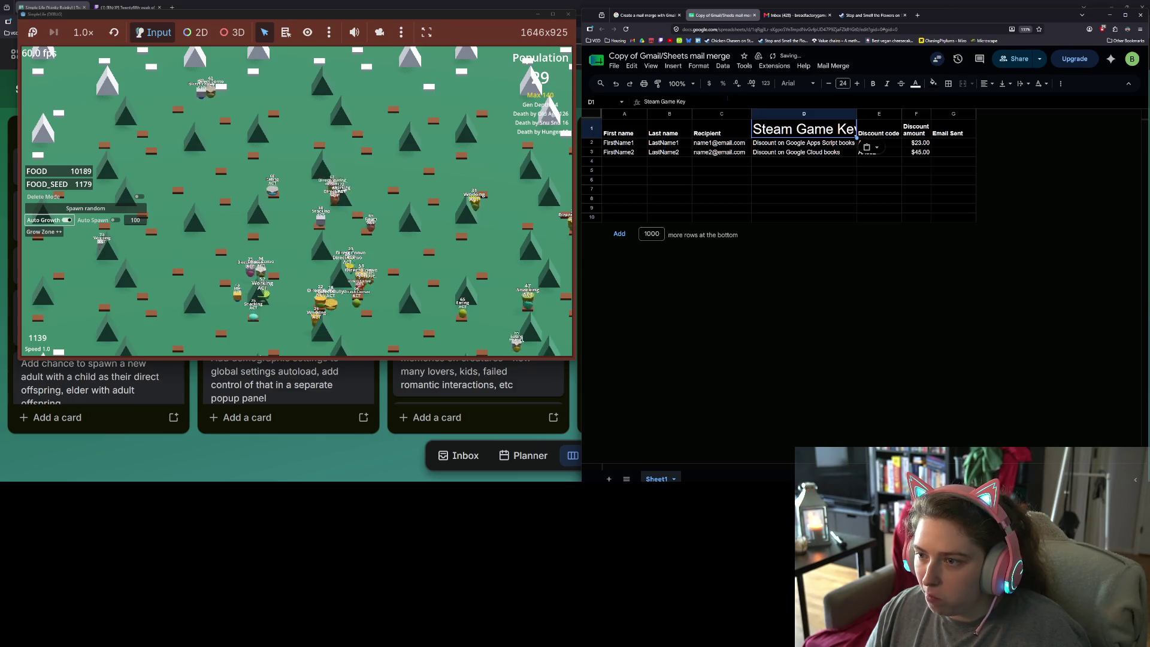
key("ctrl+z")
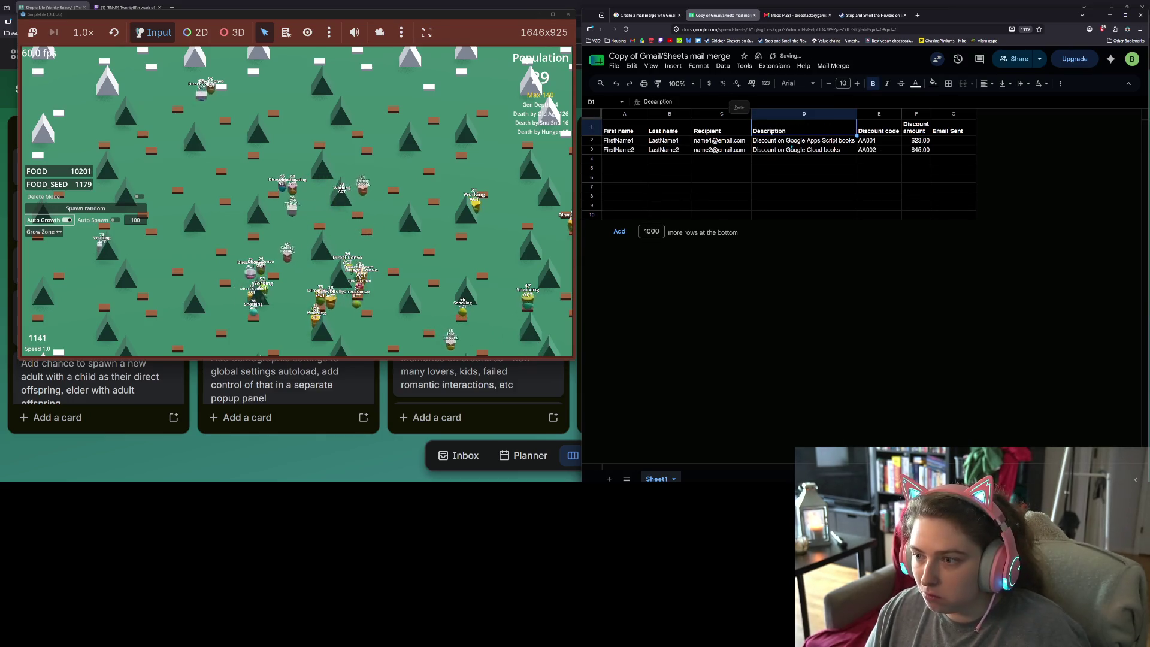
left_click(719, 101)
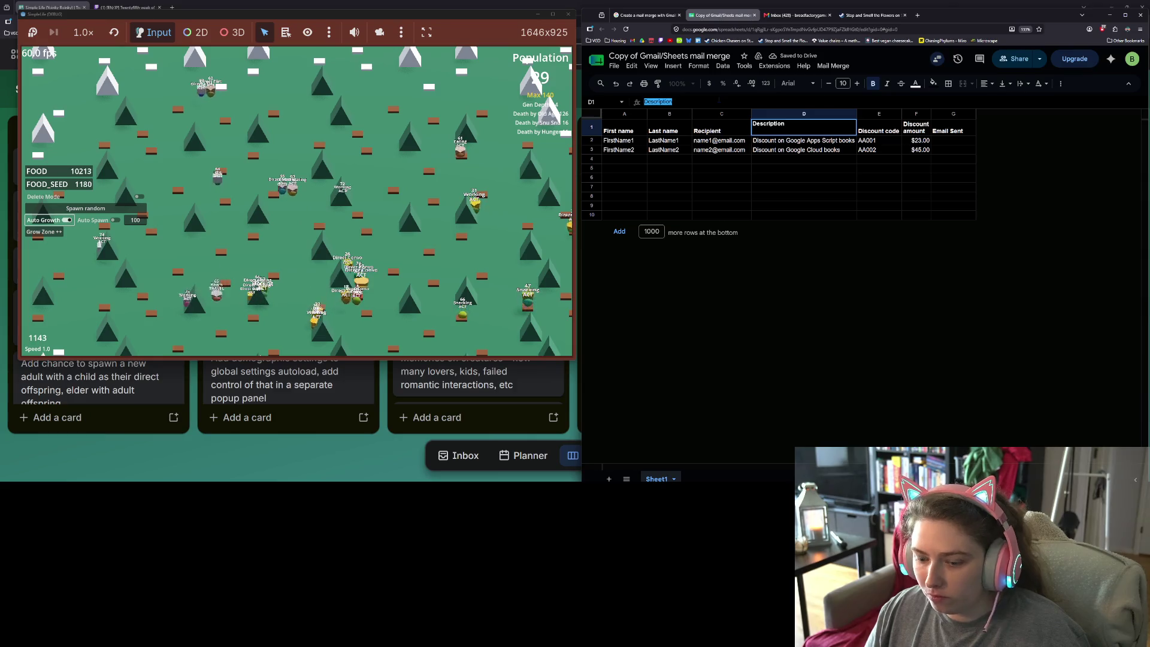
key("Return")
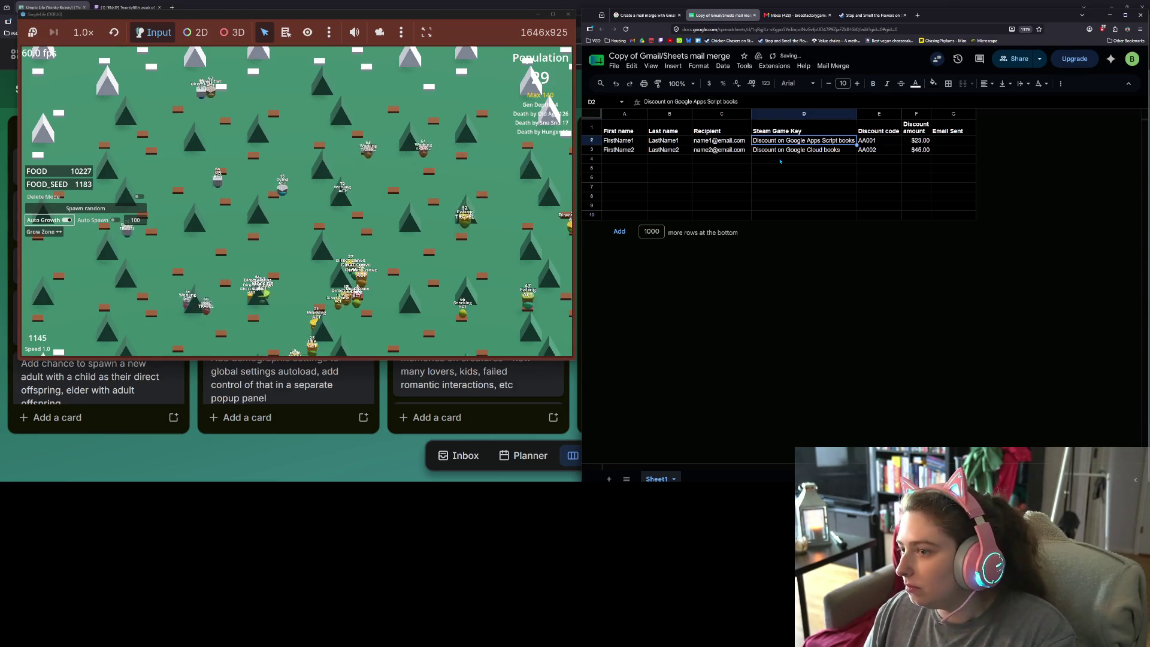
Step: Look over the other columns, selecting E1:G4, Discount code, Recipient and row 2–3 cells
left_click_drag(875, 130, 940, 158)
left_click(928, 129)
left_click(879, 115)
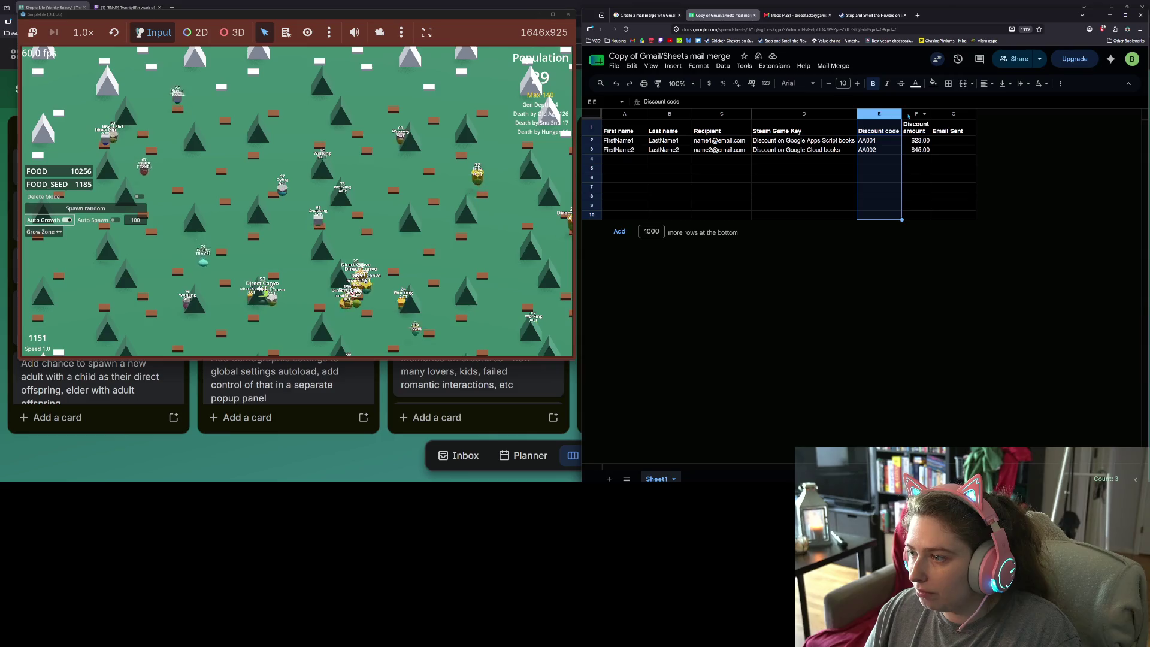
left_click(715, 115)
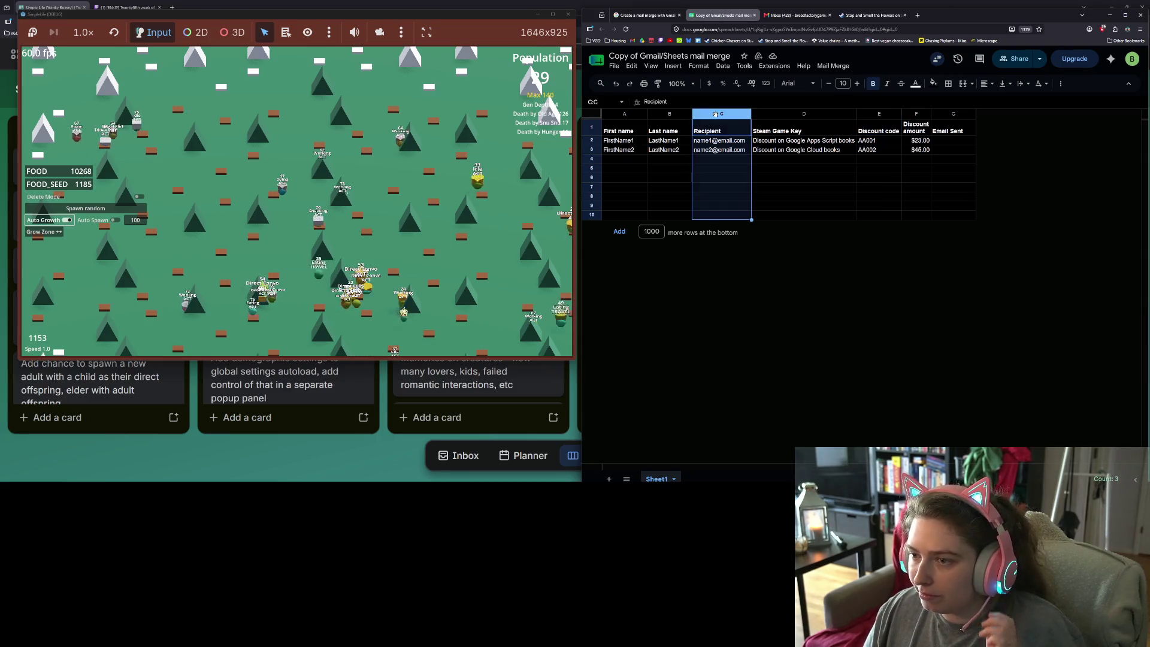
left_click(670, 150)
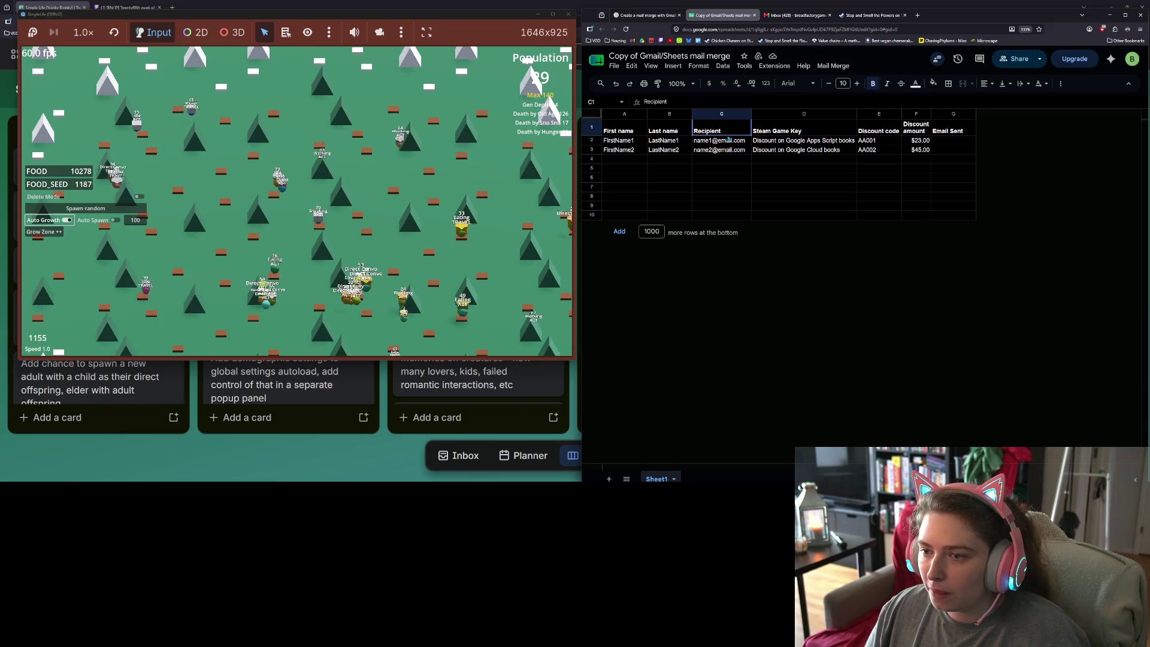
left_click(682, 142)
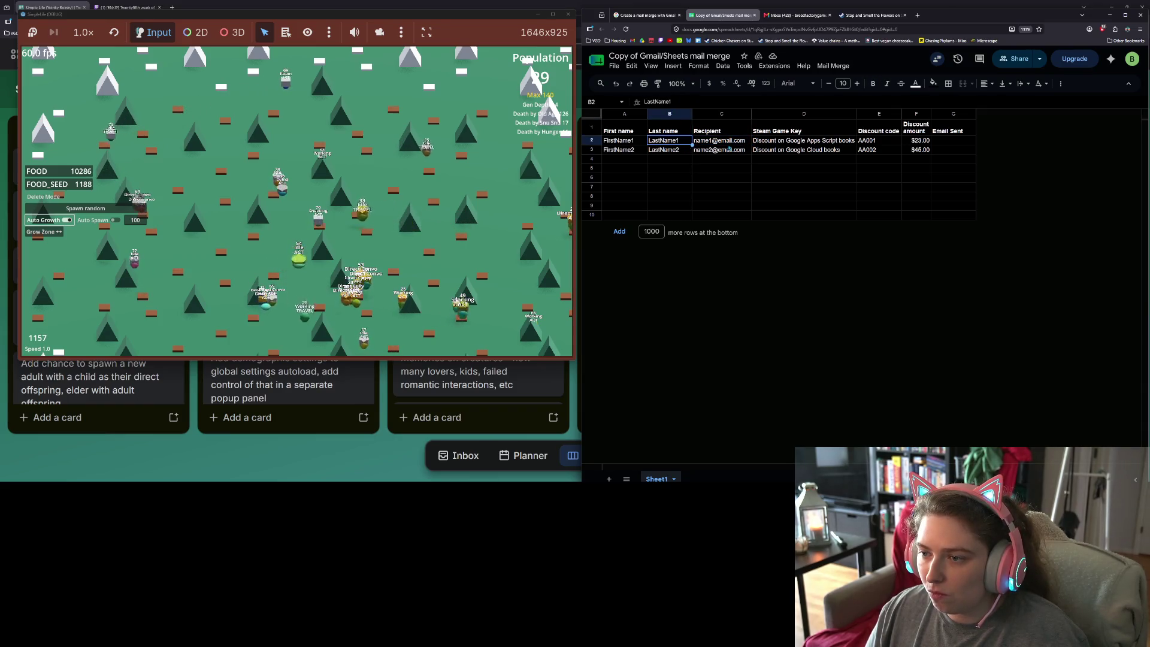
Step: Enter new recipient e-mail addresses in cells C2, C3 and C4
left_click(732, 142)
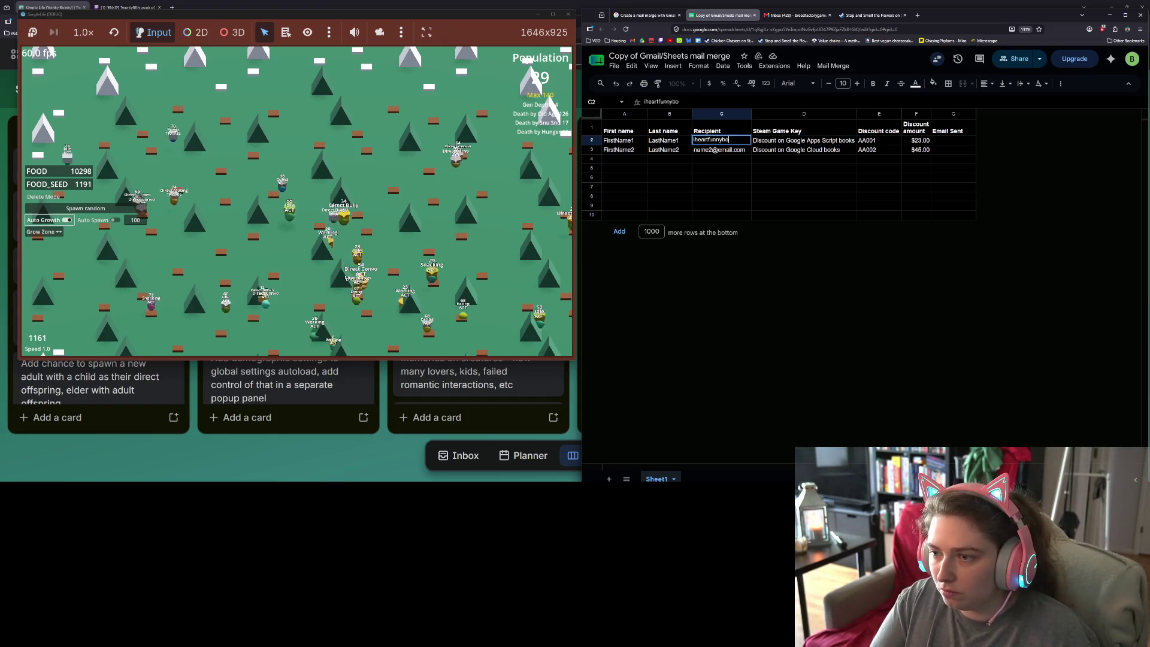
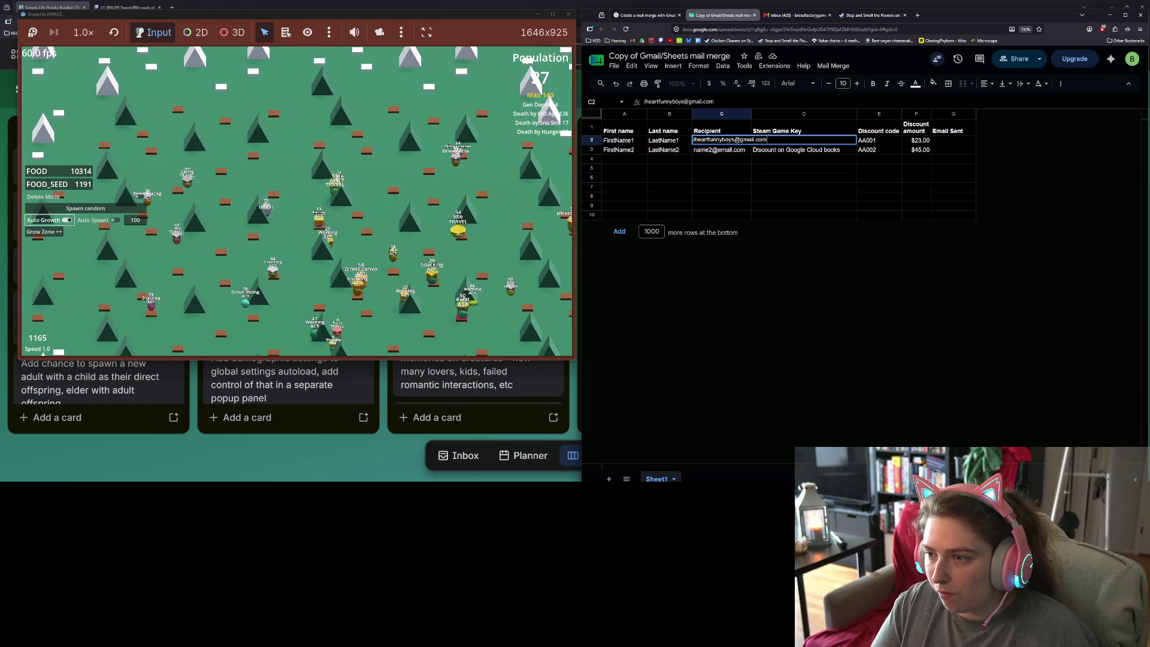
key("Return")
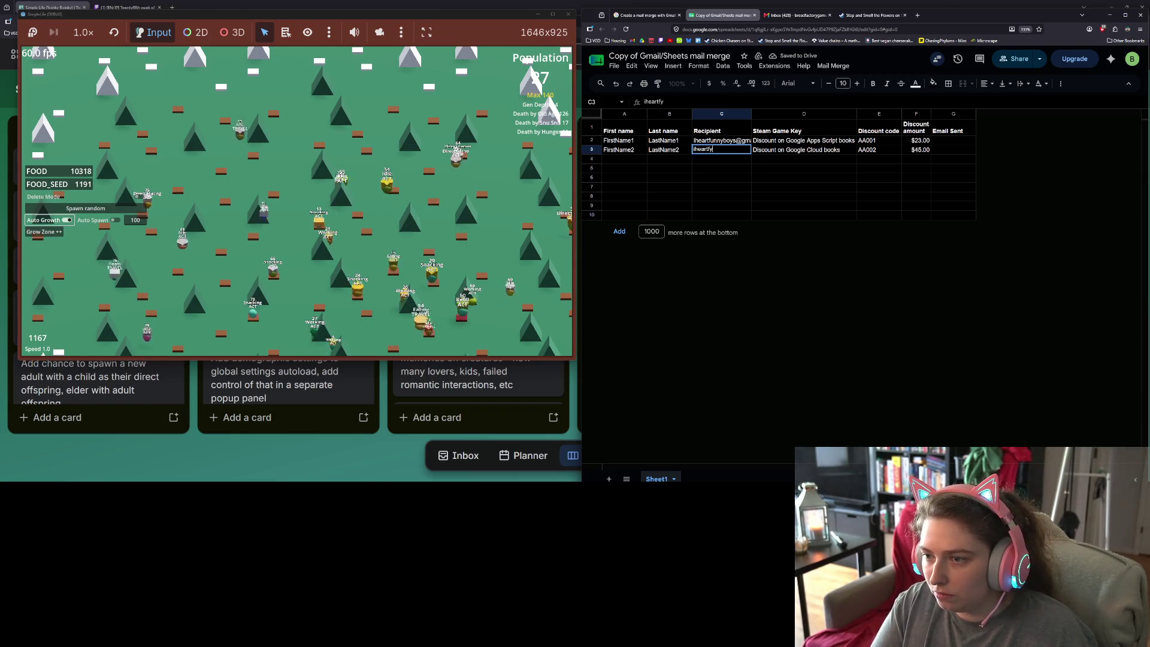
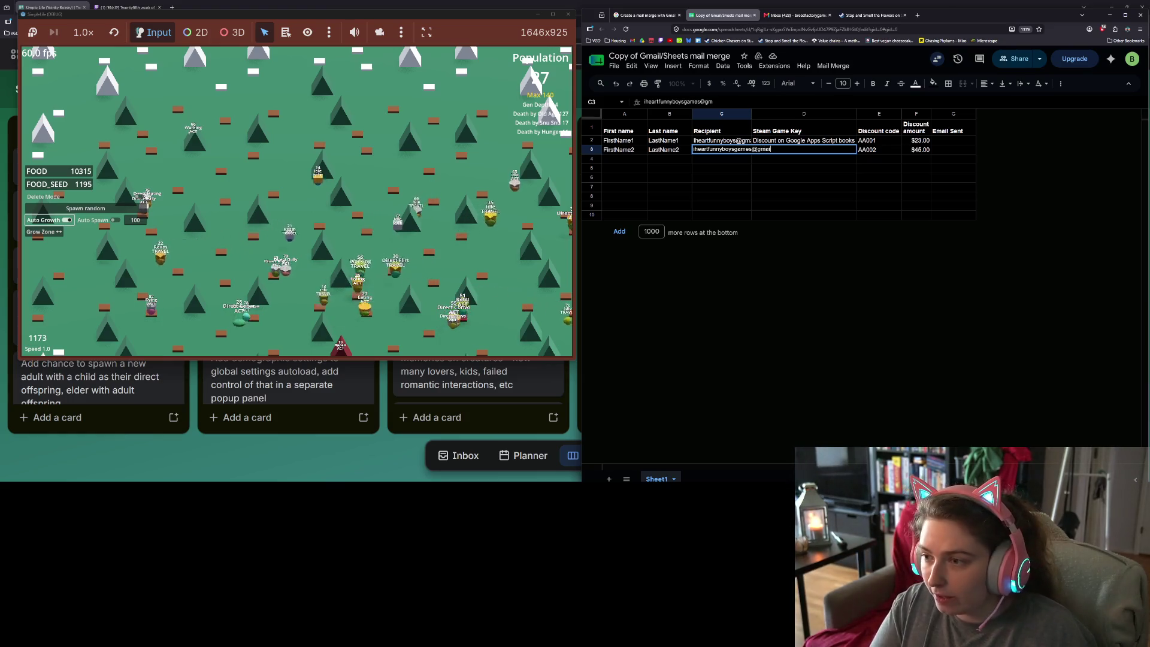
key("Return")
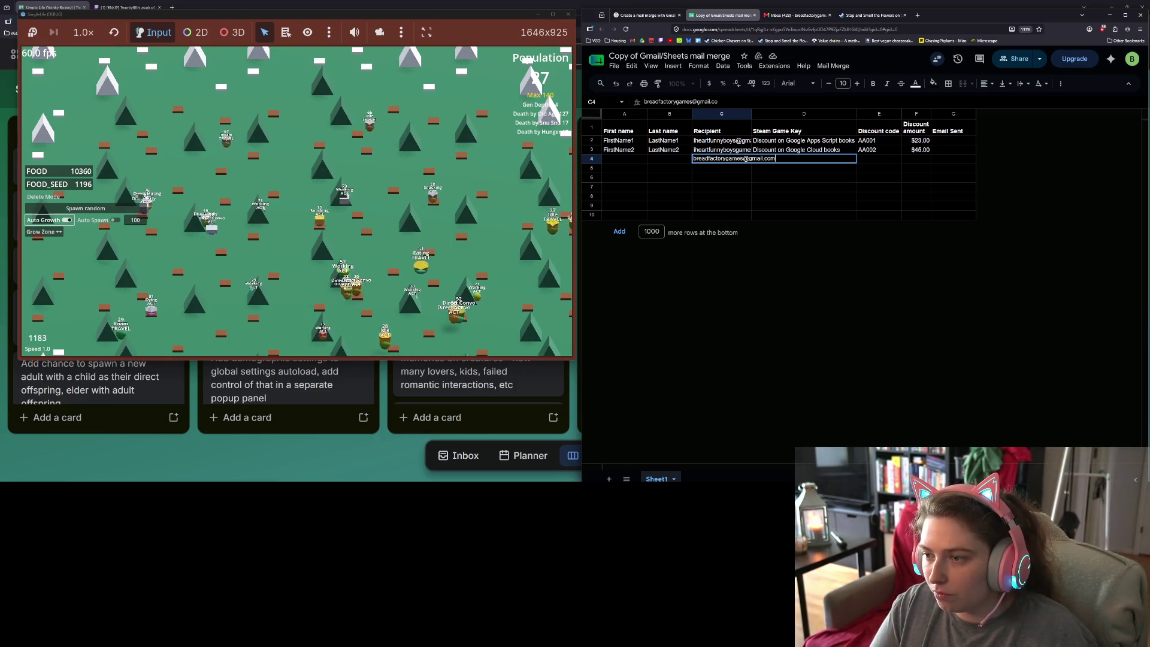
left_click(780, 144)
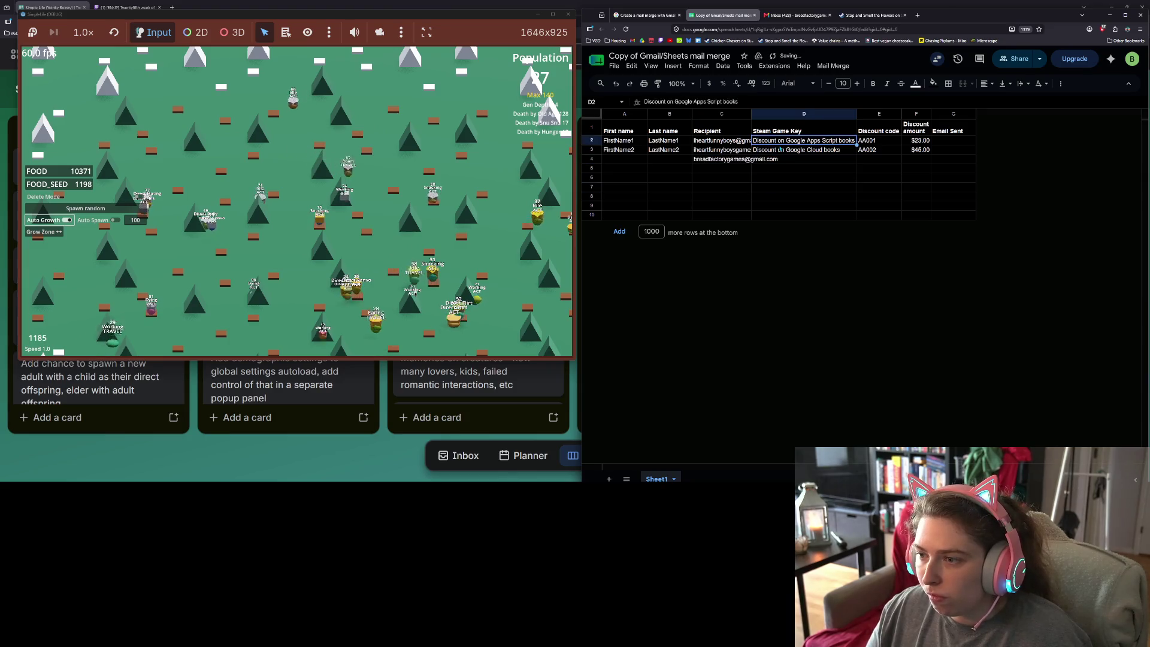
Step: Format the Steam Game Key column D as Plain text
type("00")
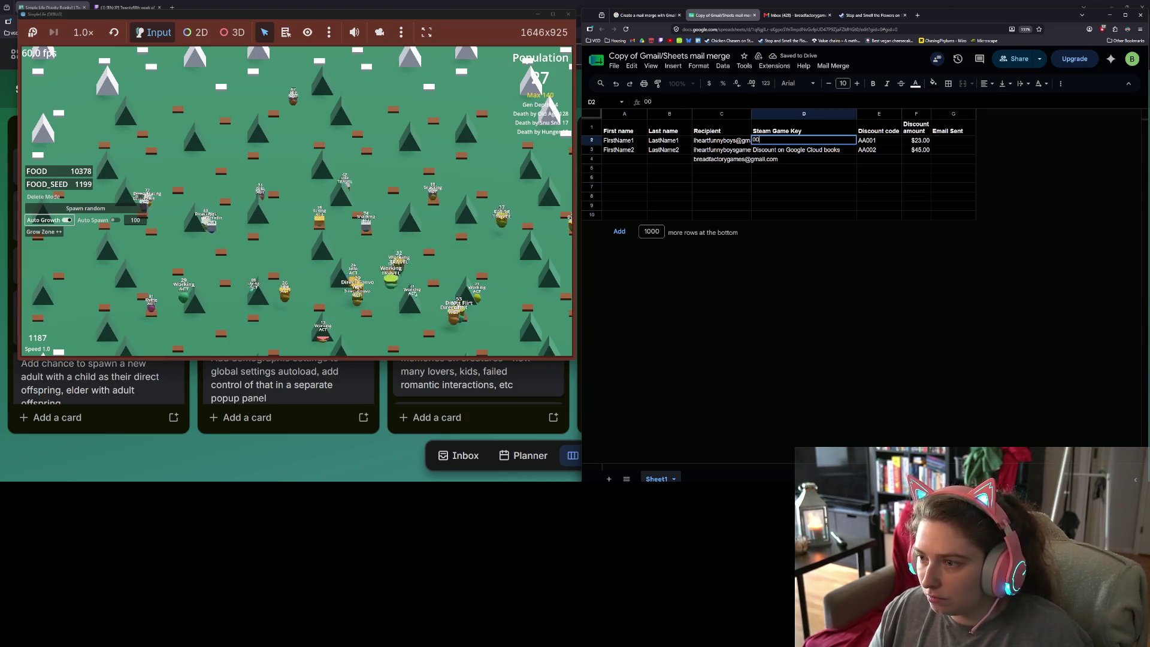
key("Tab")
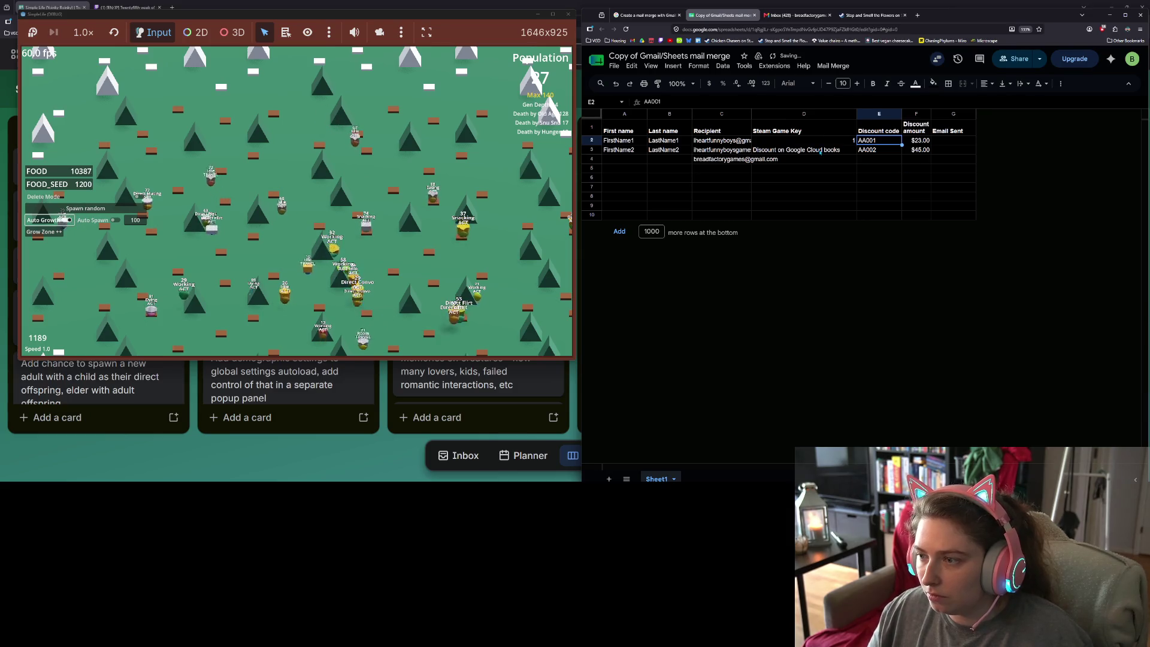
left_click(820, 152)
left_click(824, 141)
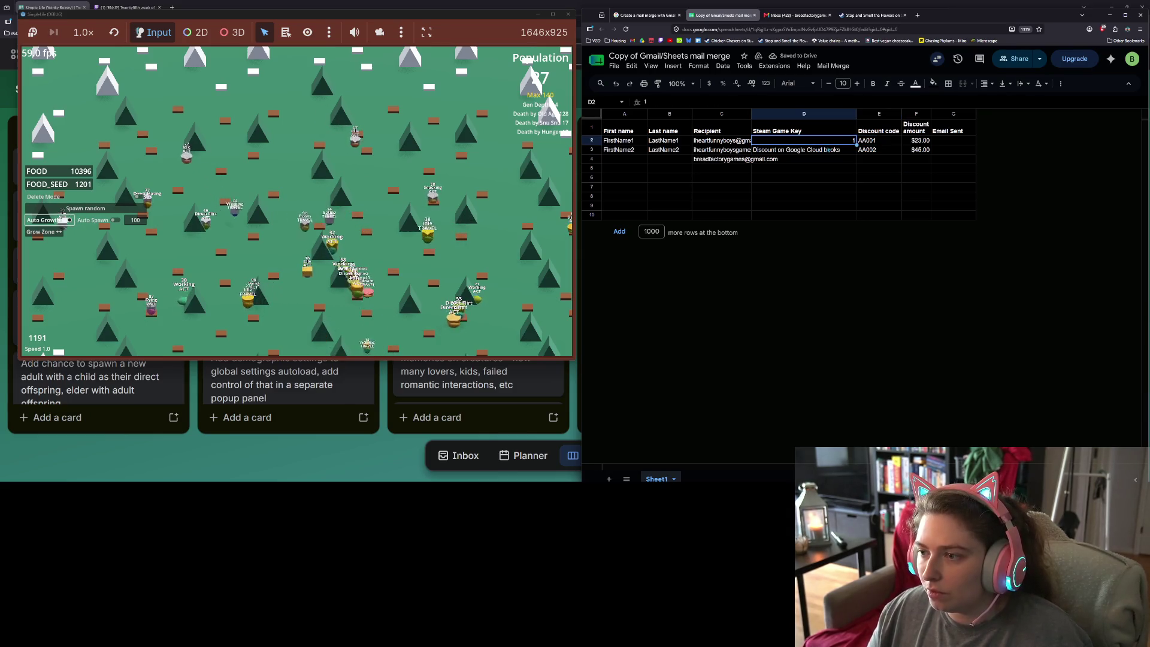
left_click(767, 83)
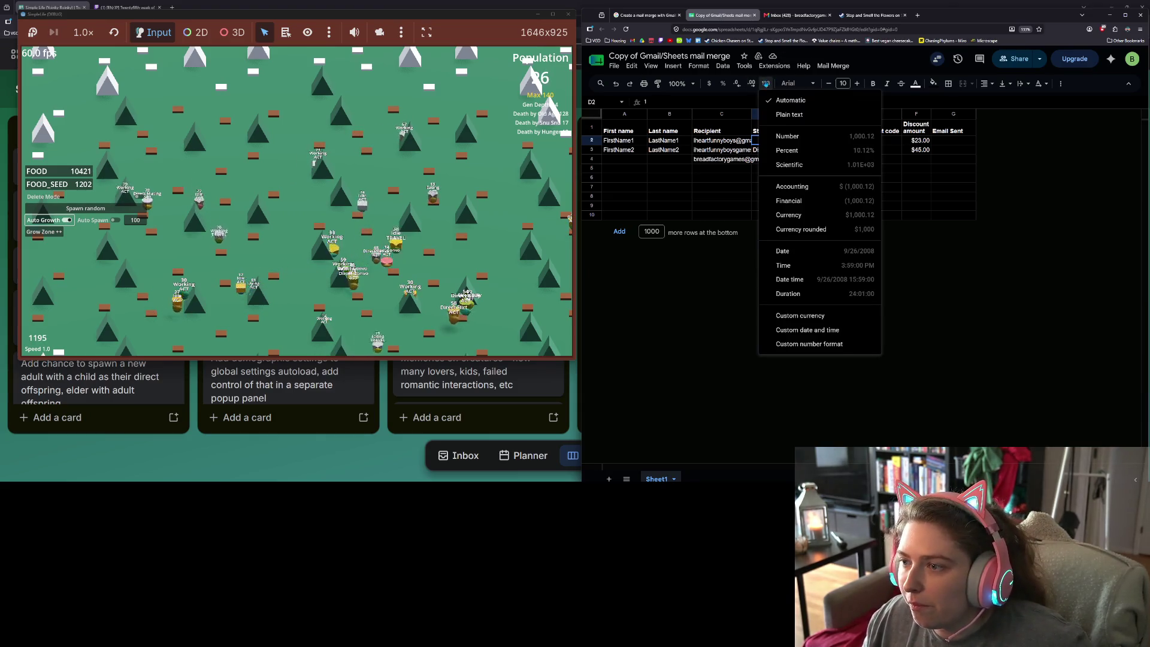
left_click(790, 114)
left_click(797, 114)
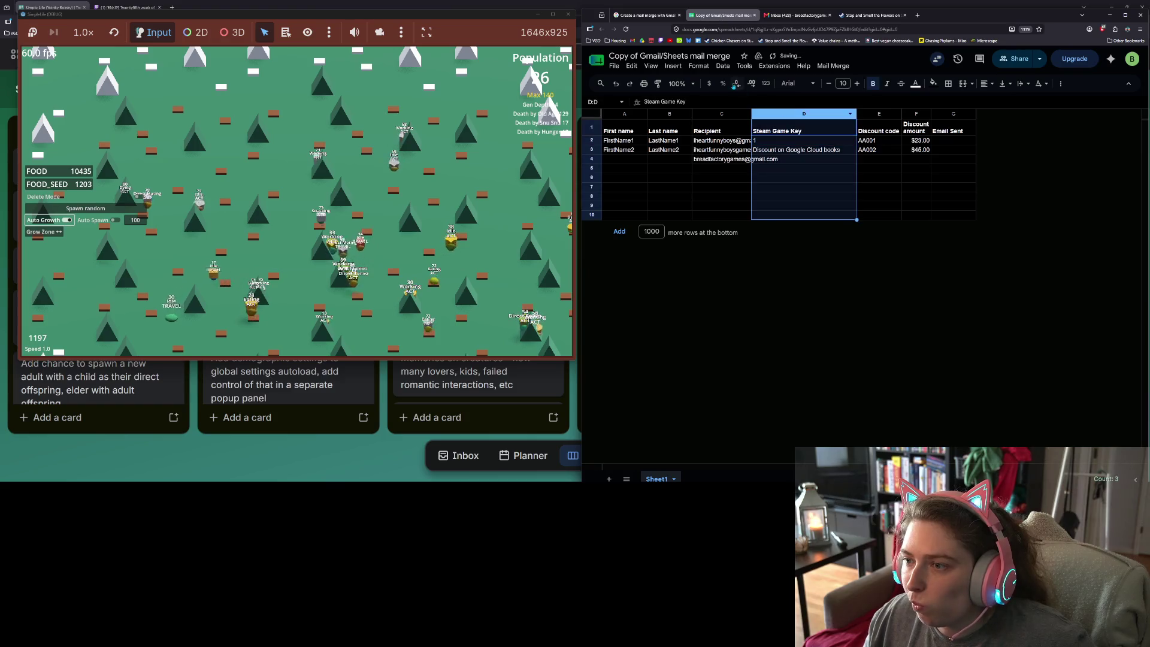
left_click(765, 83)
left_click(782, 115)
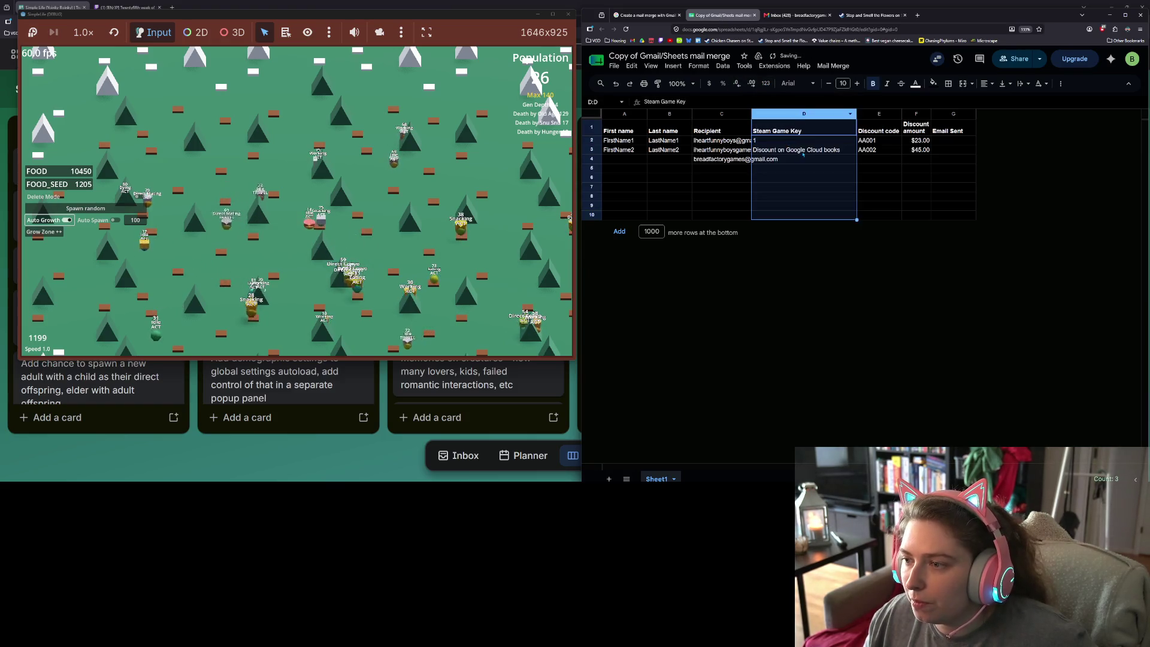
Step: Enter placeholder keys 00-00-00-1, 00-00-00-2 and 00-00-00-3 in D2–D4
left_click(802, 140)
type("00-")
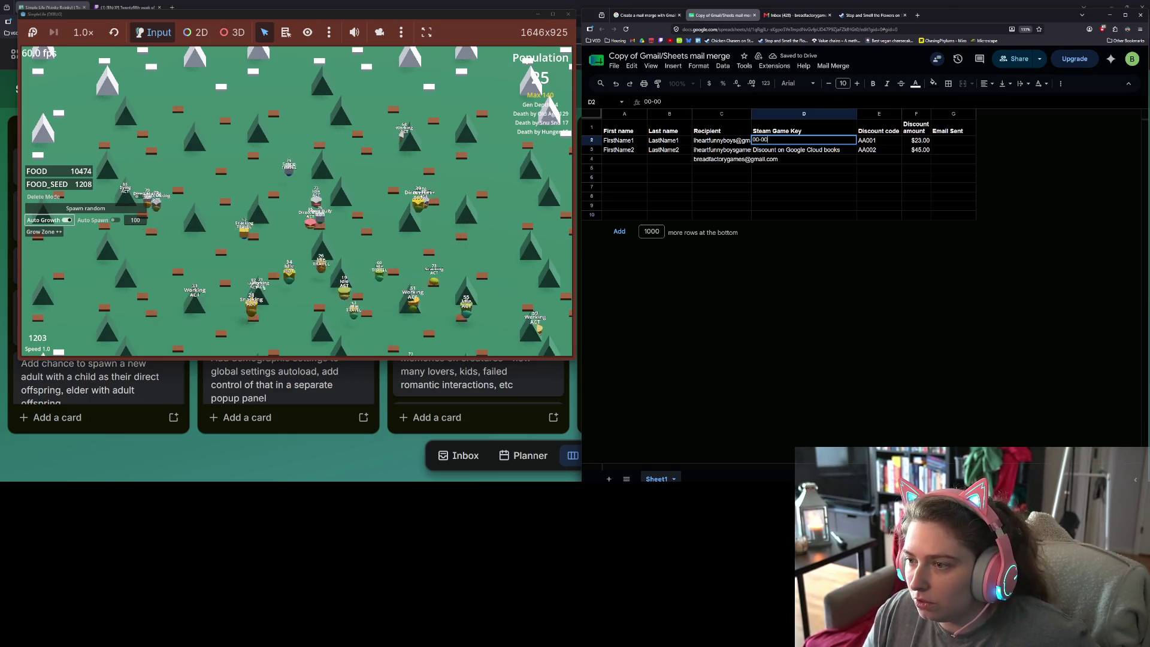
type("0")
key("Return")
type("0-00-1")
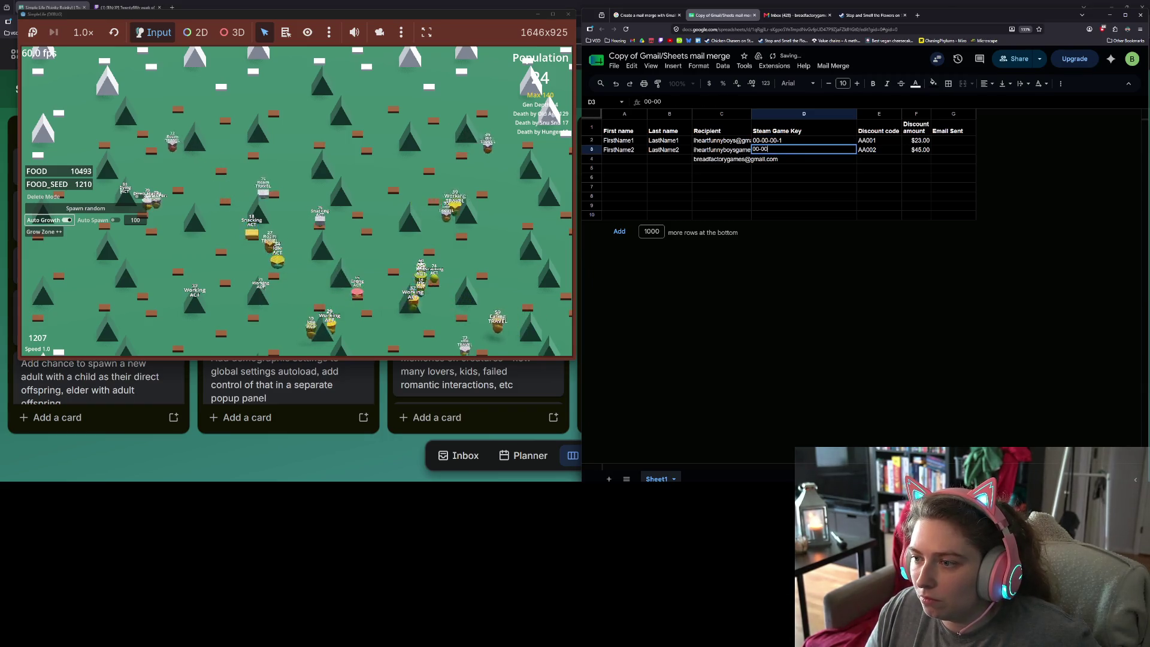
type("2")
key("Return")
type("00-003")
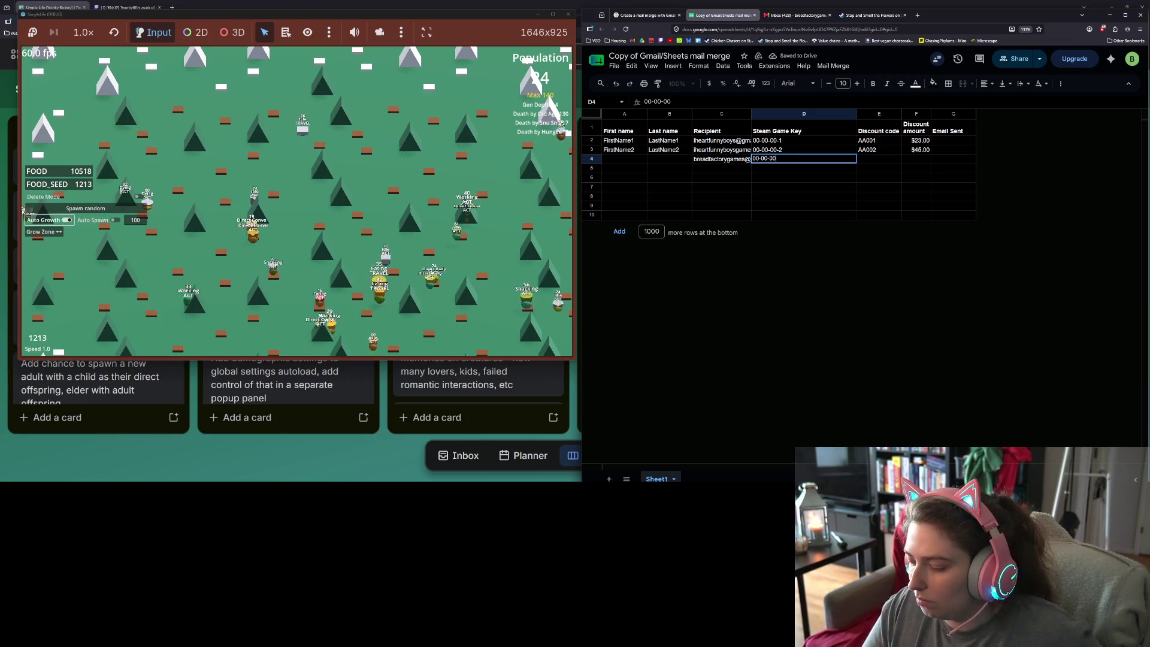
key("Return")
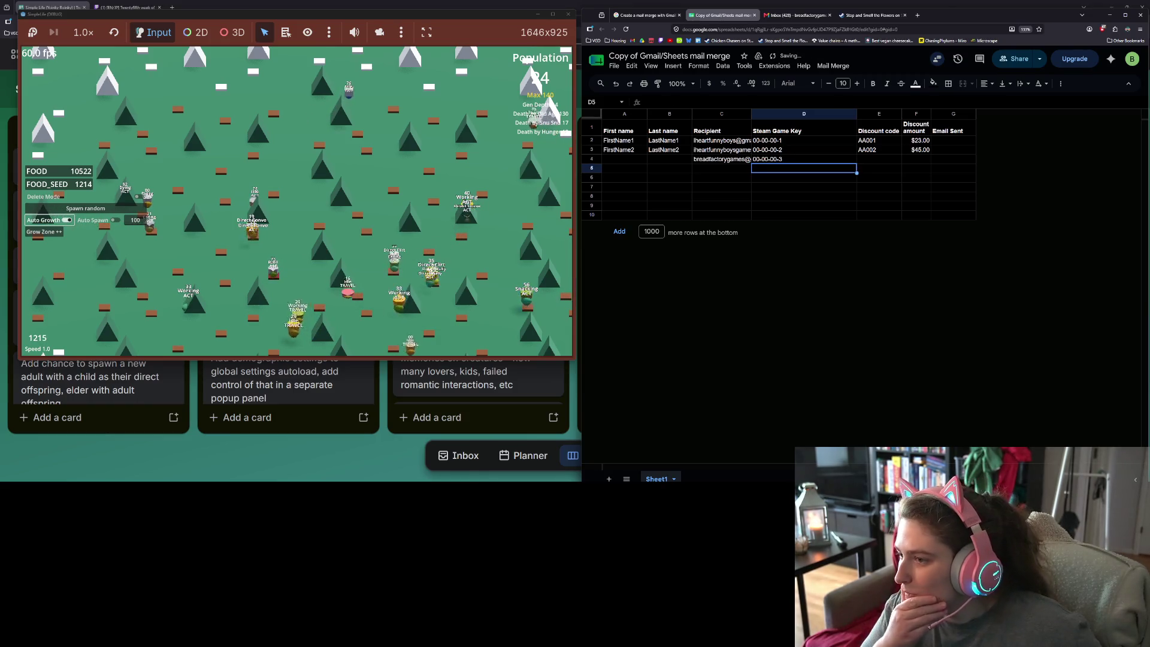
left_click(709, 160)
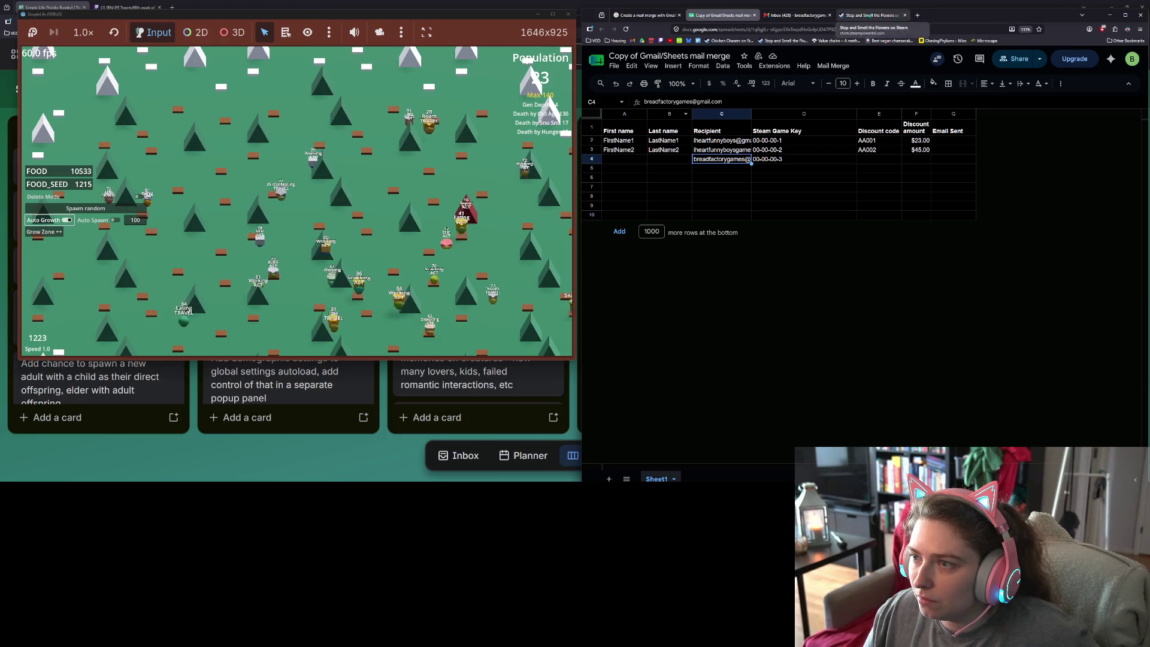
left_click(646, 15)
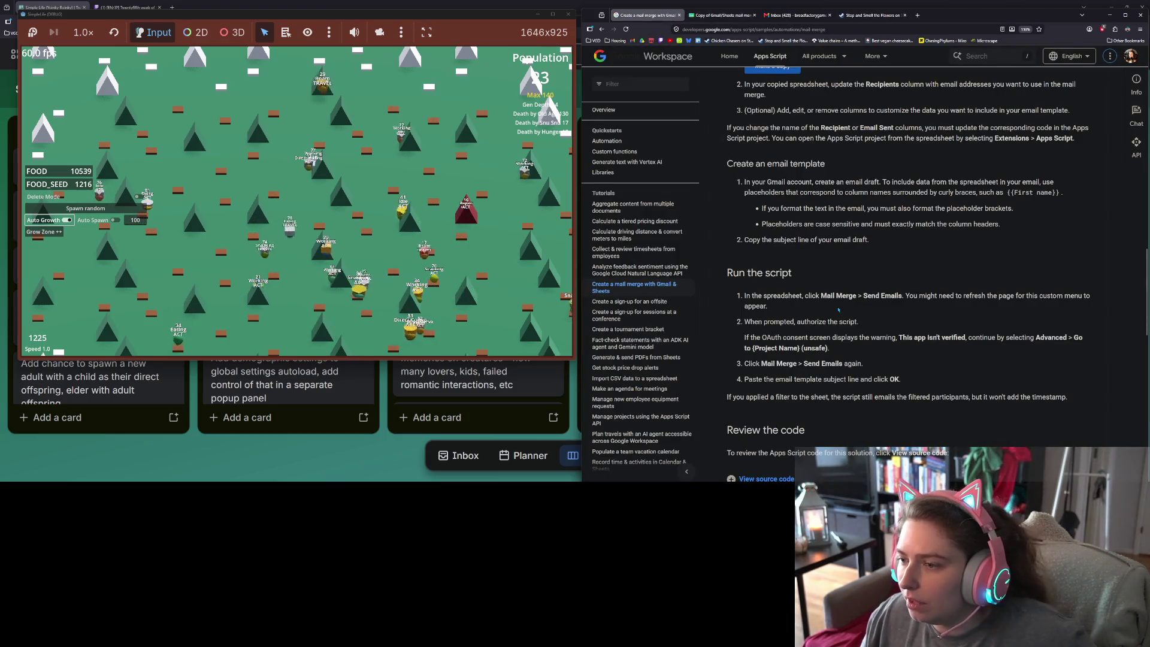
double_click(827, 224)
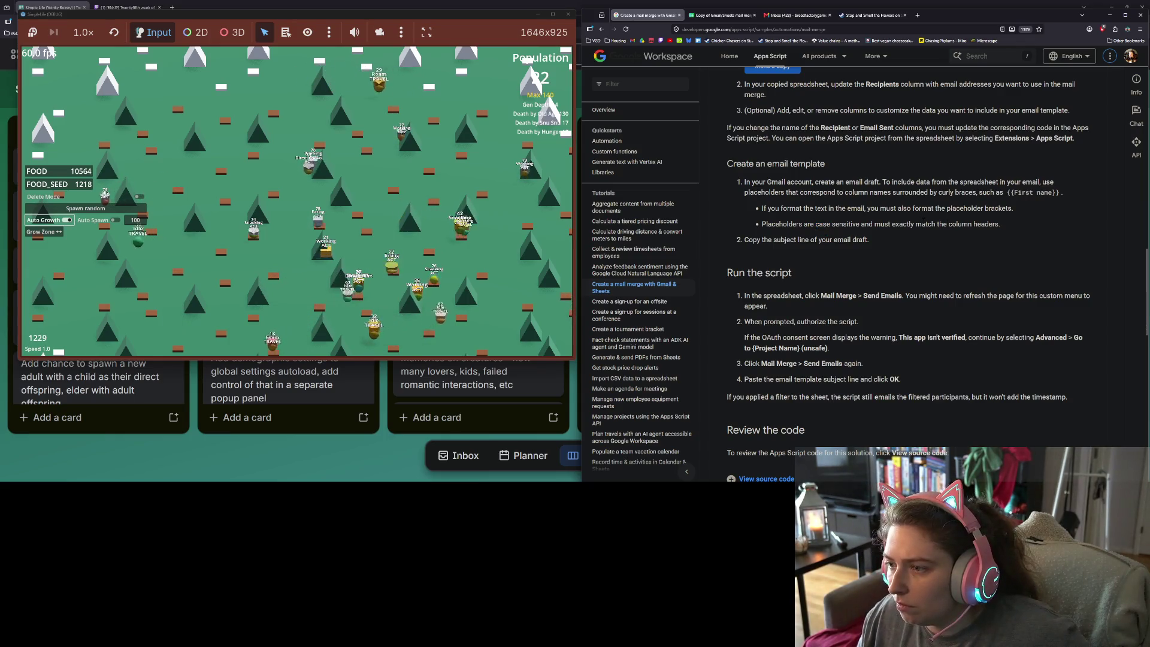
left_click(959, 203)
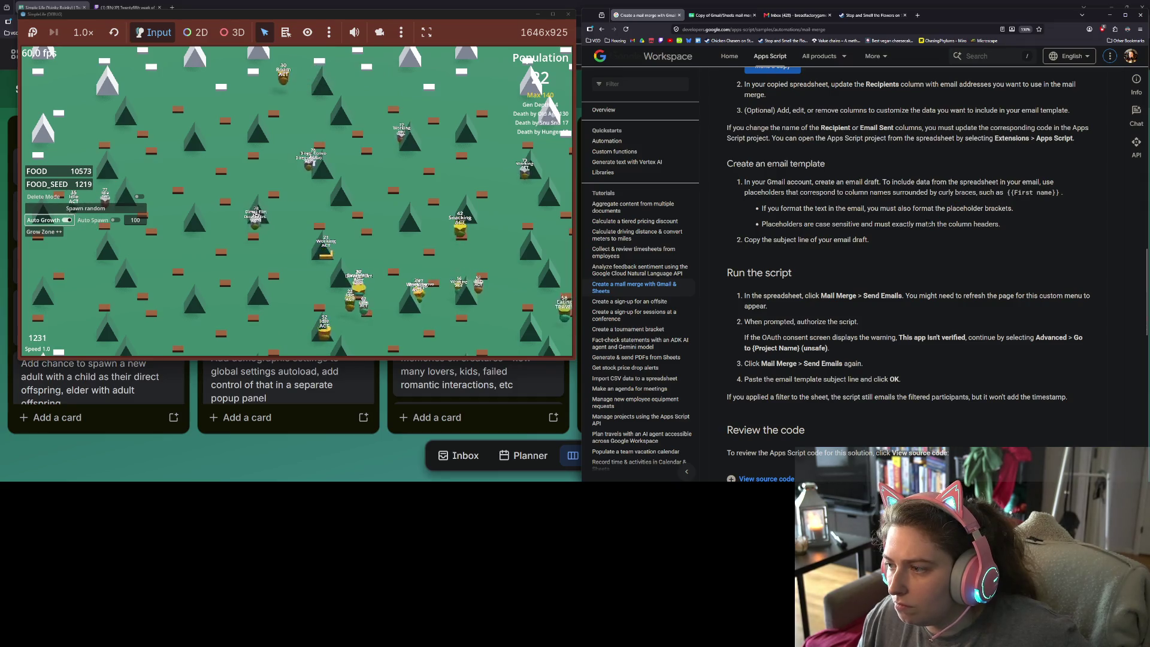
scroll(928, 224, "down", 1)
scroll(927, 224, "down", 1)
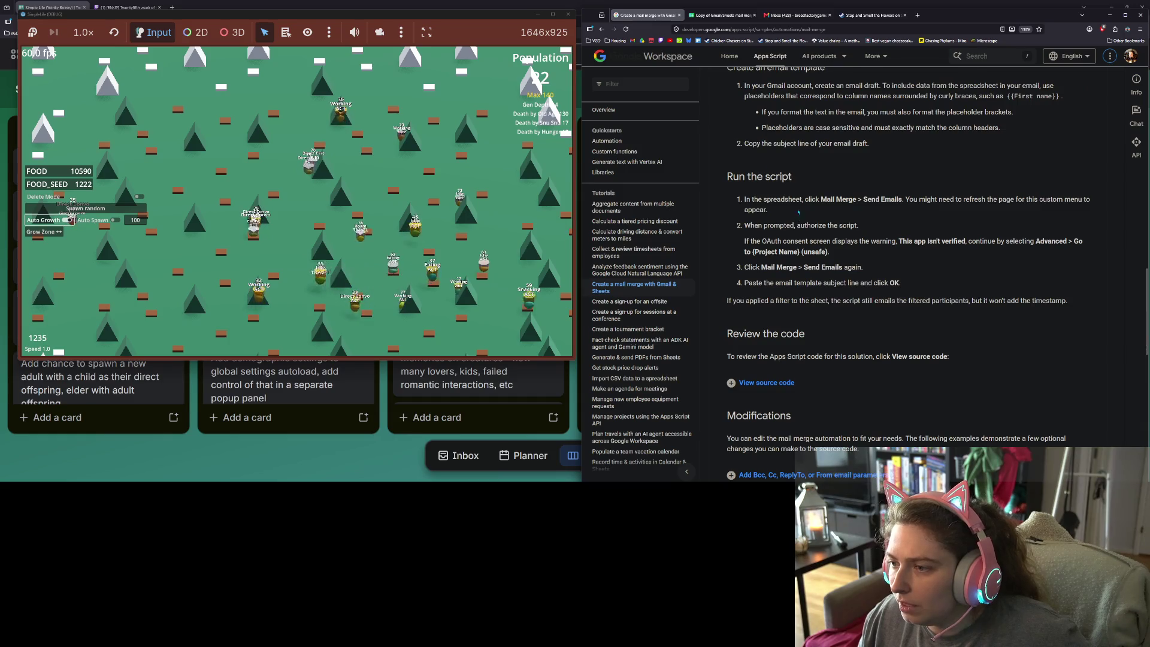
scroll(895, 229, "up", 1)
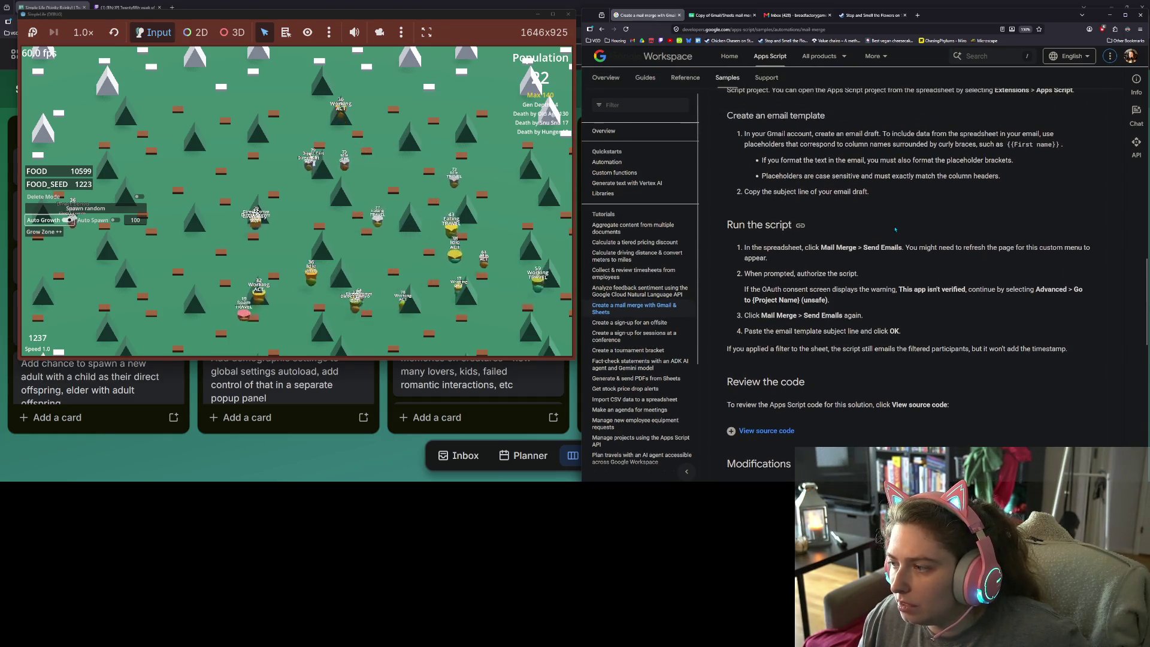
scroll(895, 229, "up", 1)
left_click(735, 14)
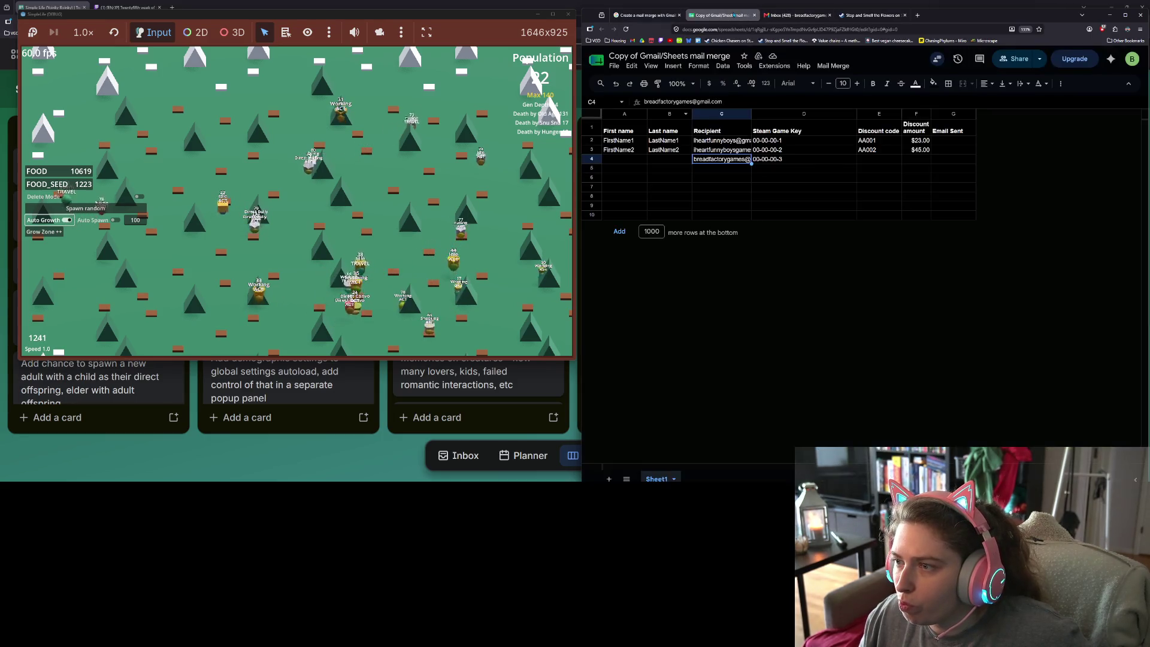
Step: Run the Mail Merge send command and authorize the script until it asks for the draft subject
left_click(832, 66)
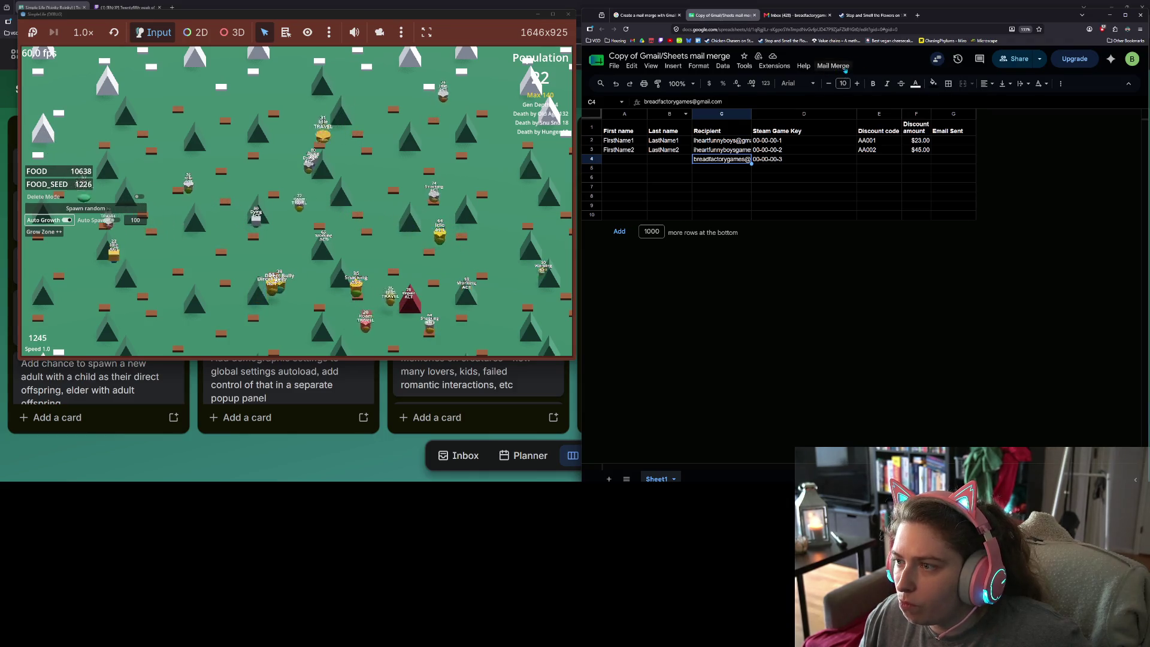
left_click(844, 84)
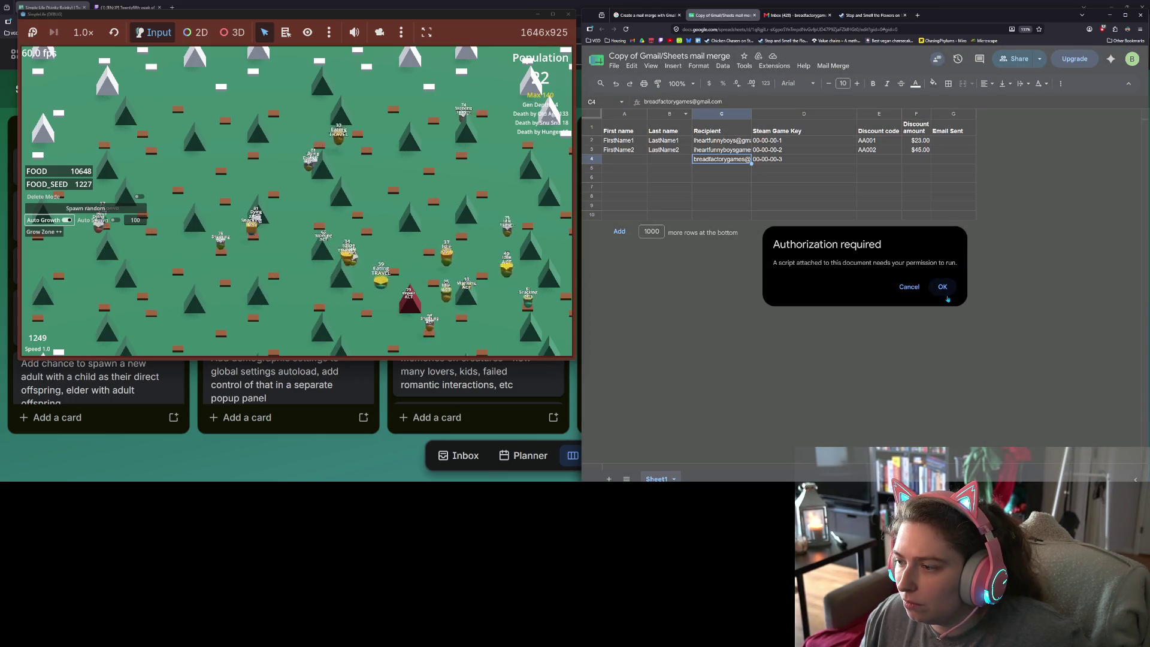
left_click(945, 298)
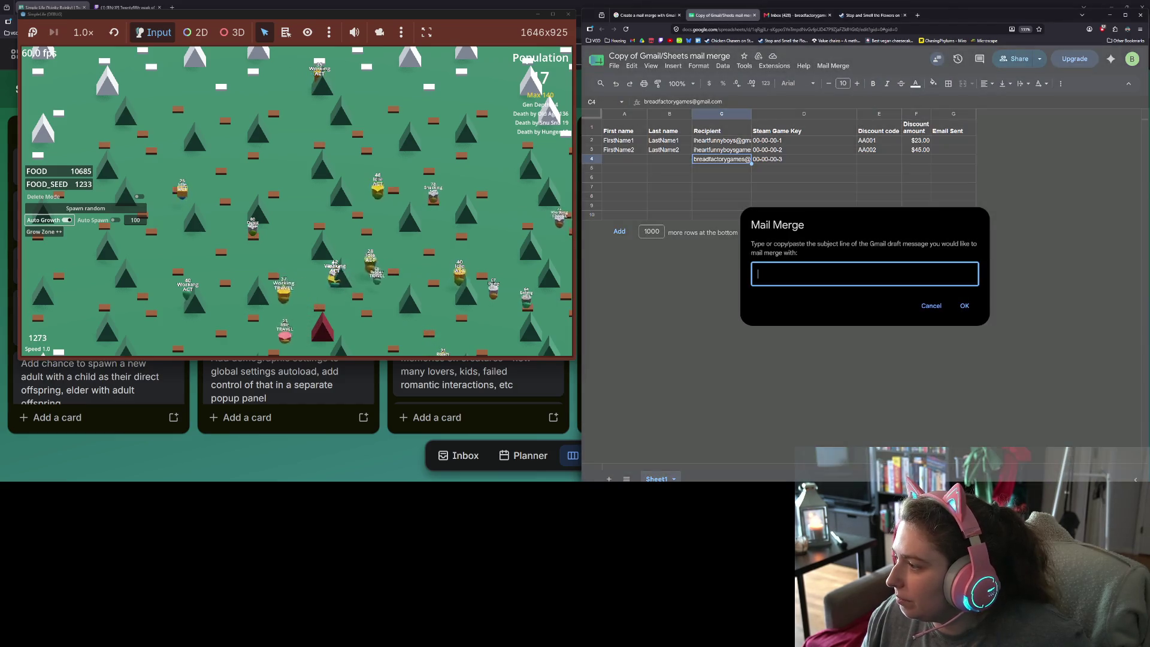
left_click(937, 284)
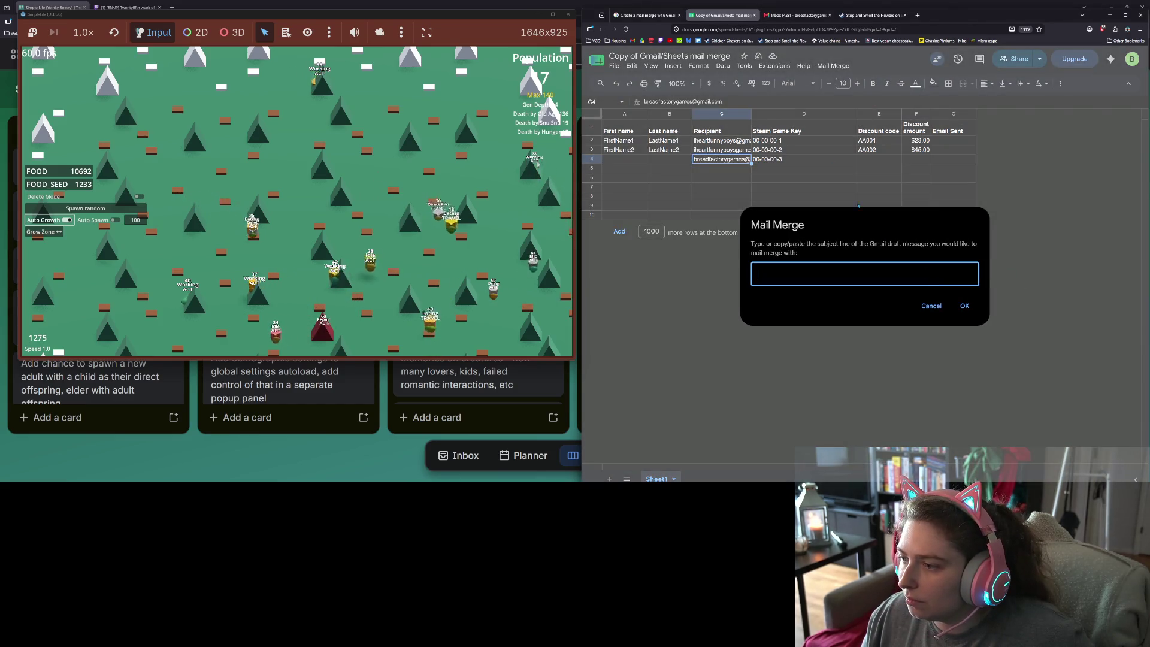
Step: Copy the subject 'Stop and Smell the Flowers will be releasing on Monday, July 27th!' from the Gmail draft
left_click(778, 16)
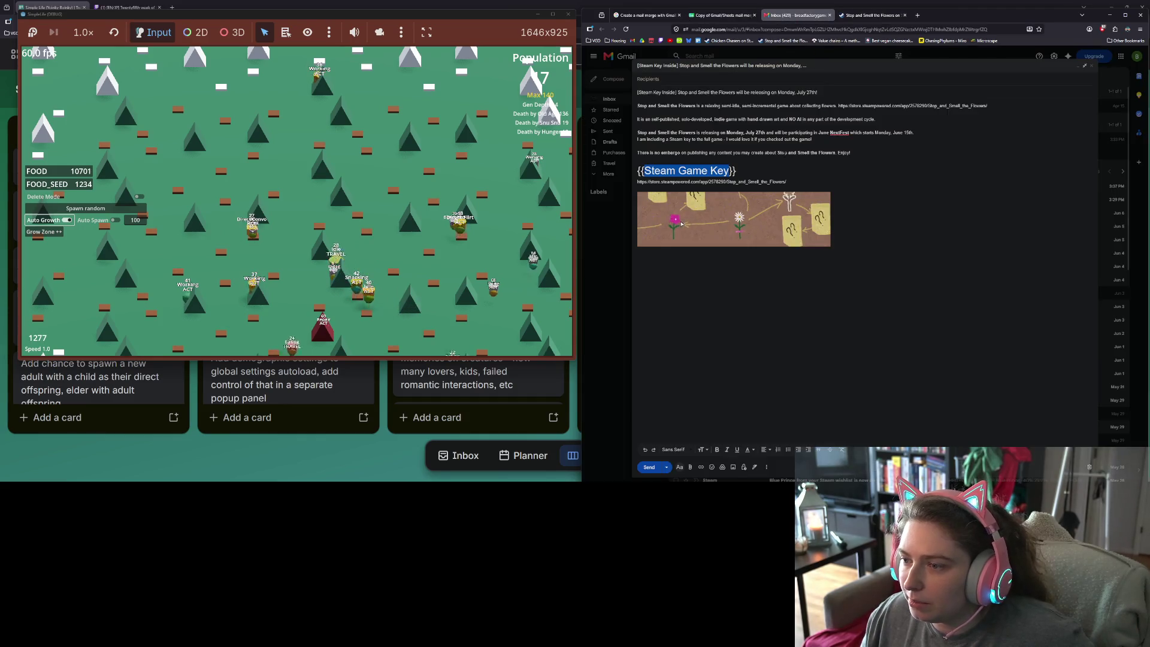
triple_click(836, 91)
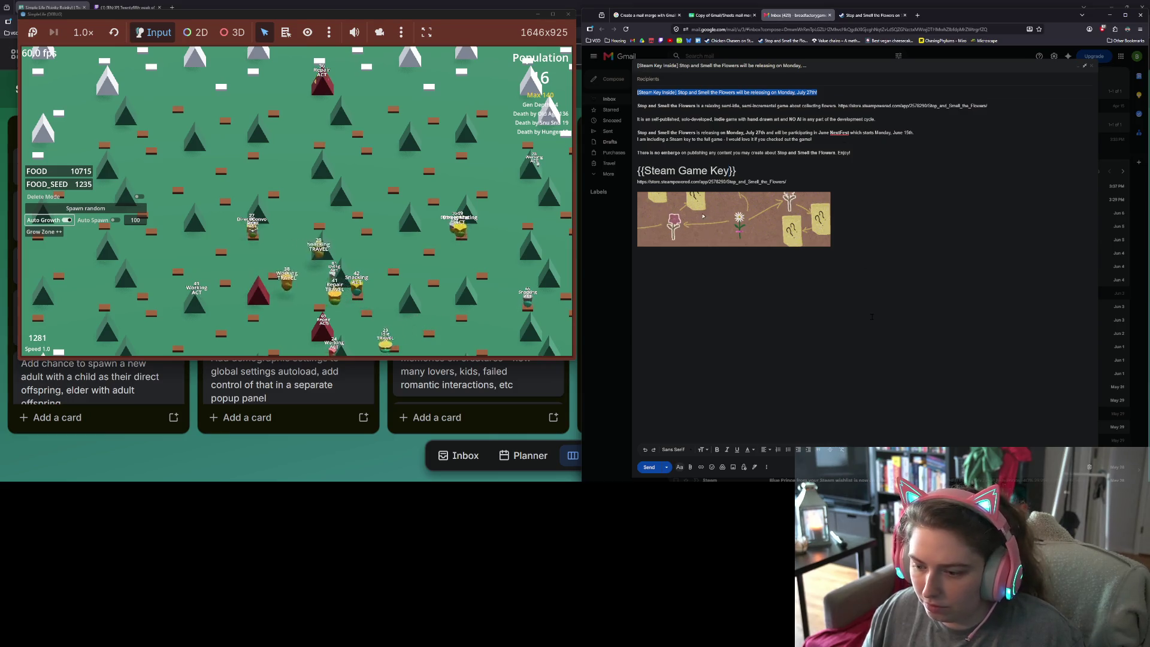
left_click_drag(644, 170, 729, 171)
left_click(1092, 66)
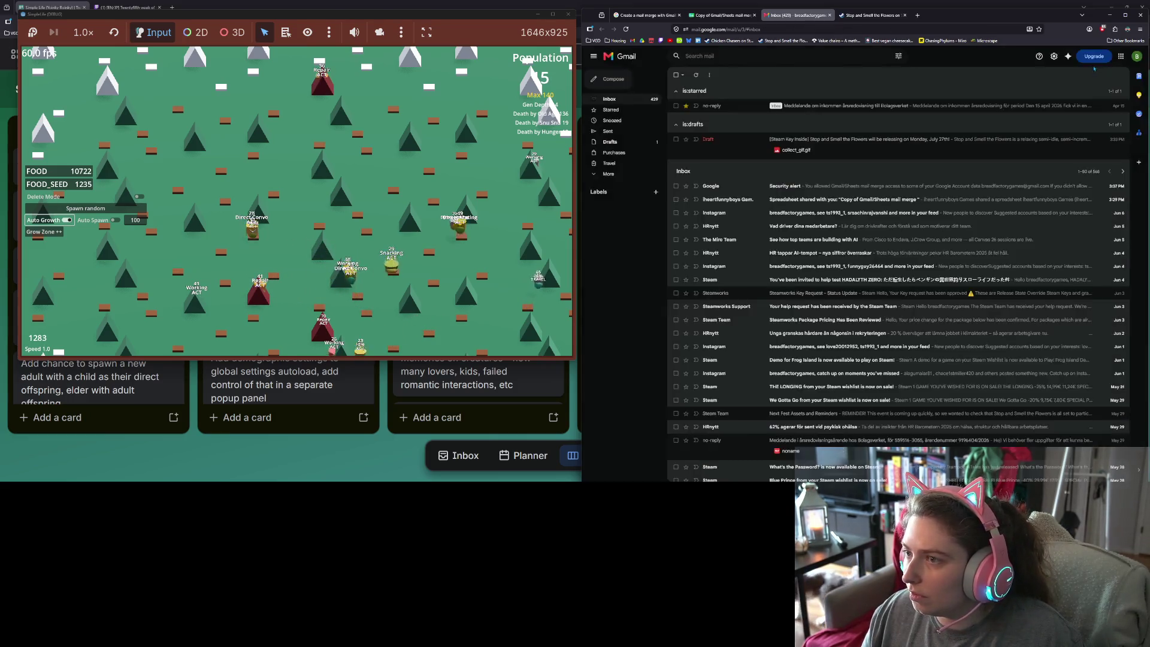
Step: Paste the copied subject into the Mail Merge prompt in Sheets and confirm it
left_click_drag(497, 7, 1027, 50)
double_click(1027, 48)
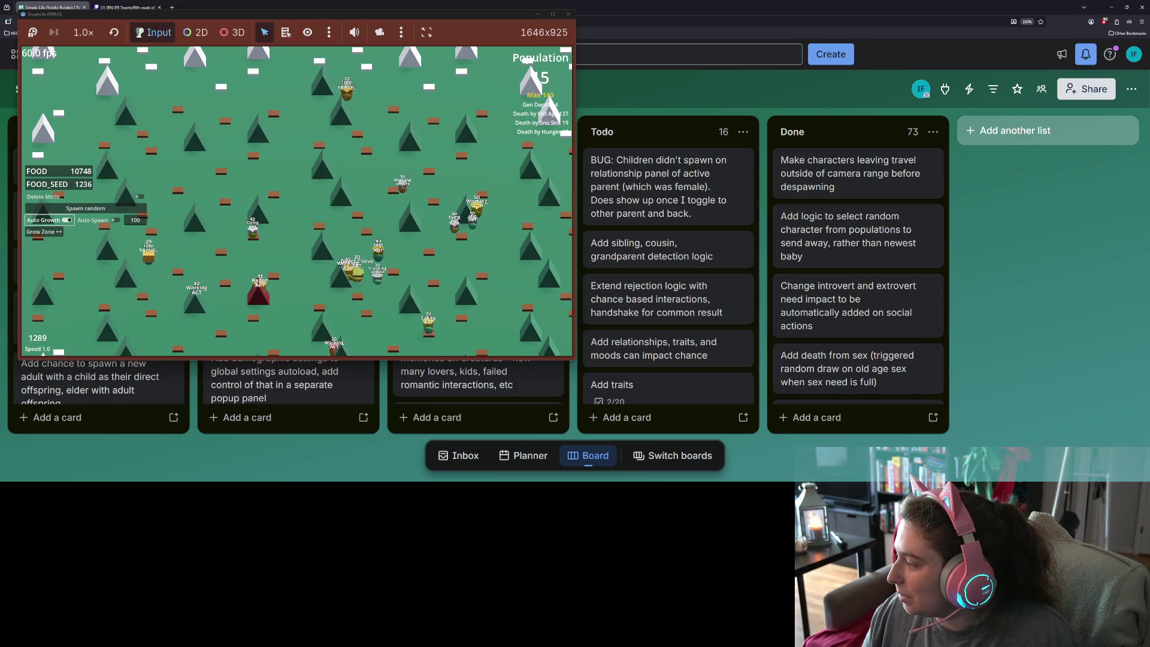
key("alt+Tab")
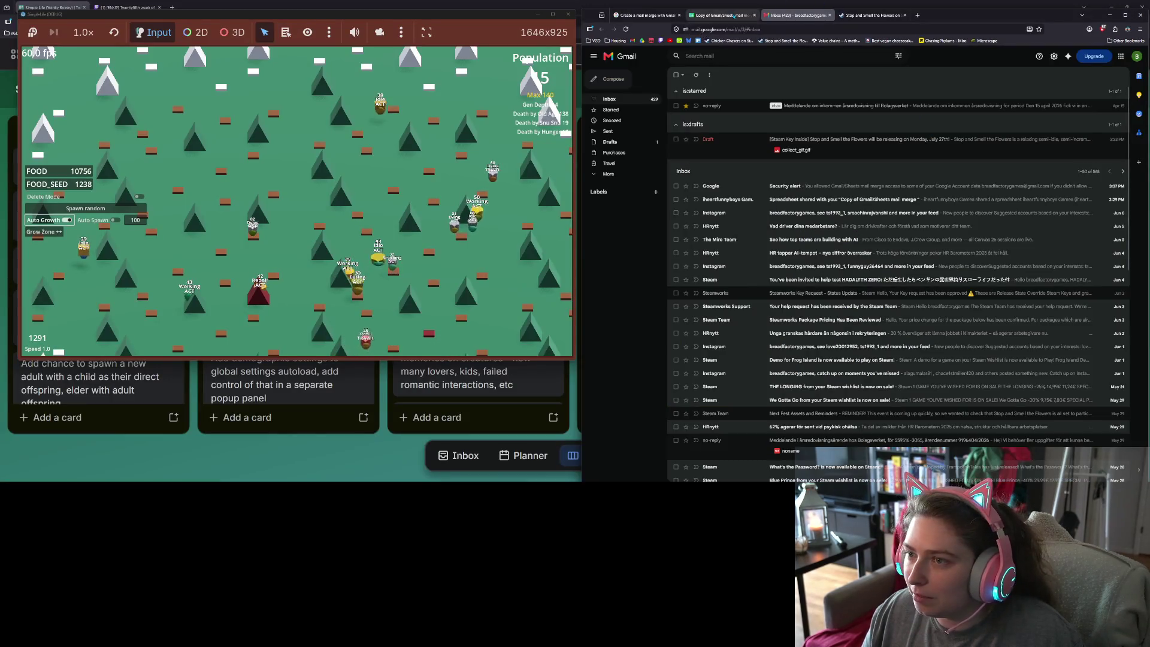
left_click(722, 15)
type("Stop and Smell the Flowers will be releasing on Monday, July 27th!")
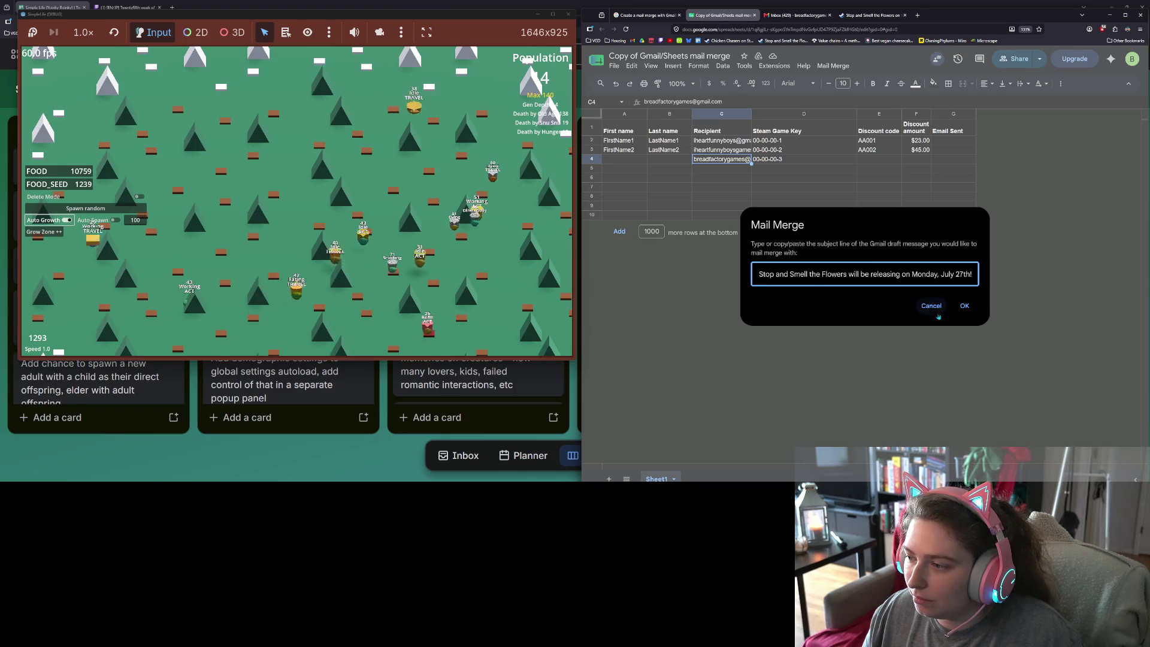
left_click(964, 306)
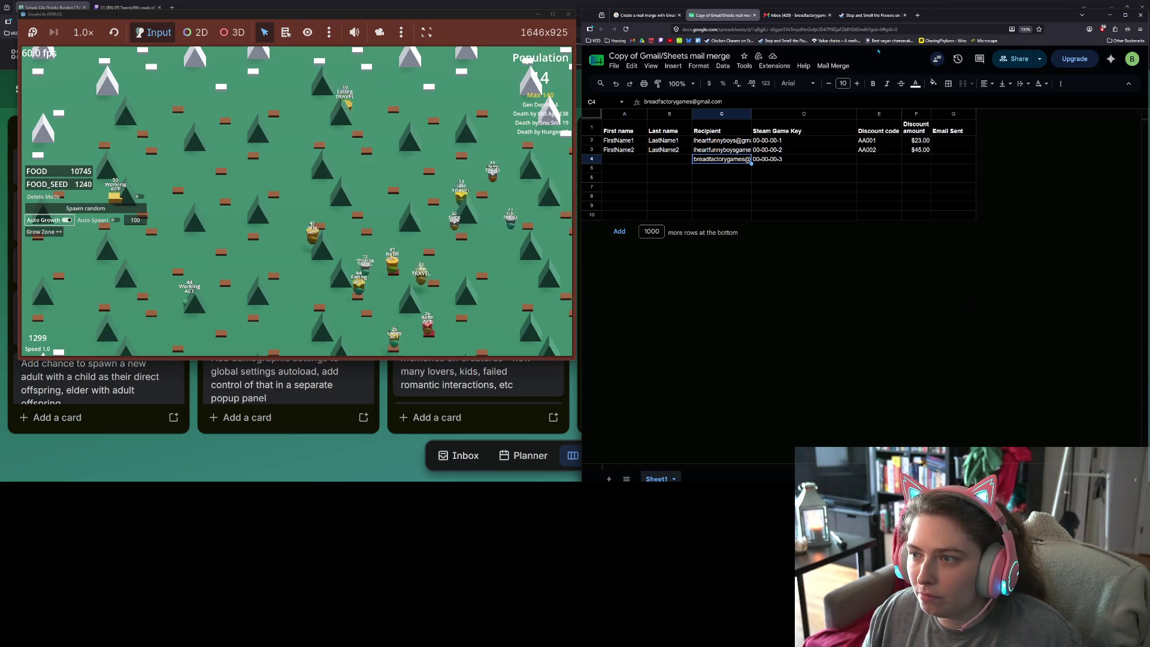
Step: Let the merge fill the Email Sent times for all three rows, then minimize the spreadsheet
left_click_drag(947, 18, 940, 11)
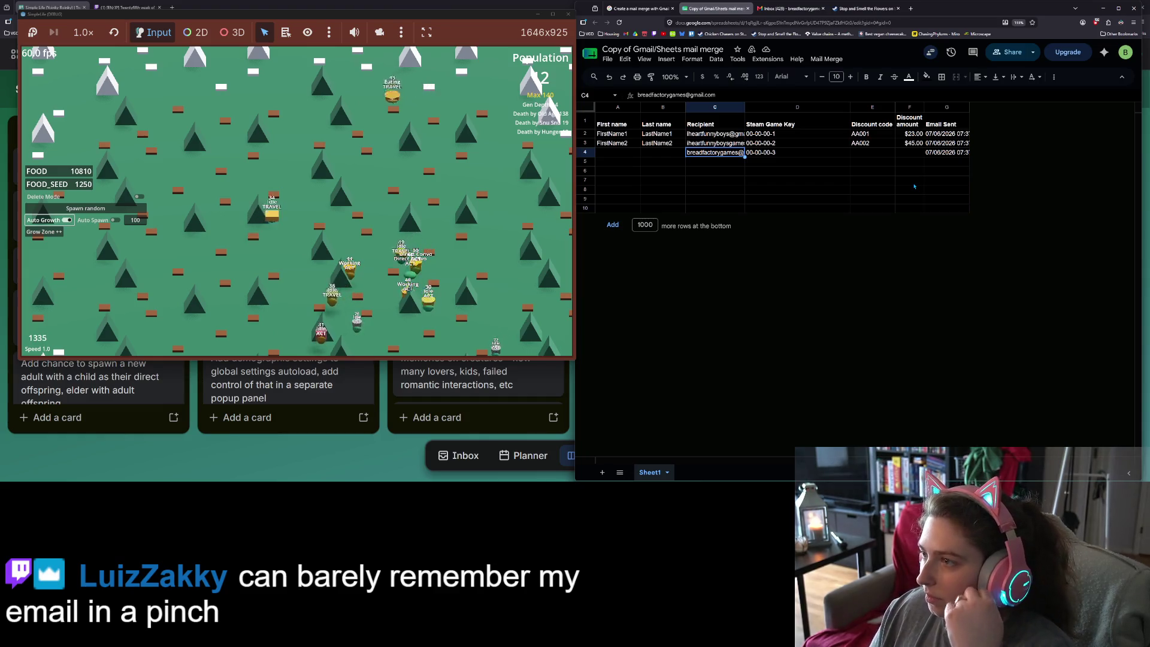
left_click(1103, 8)
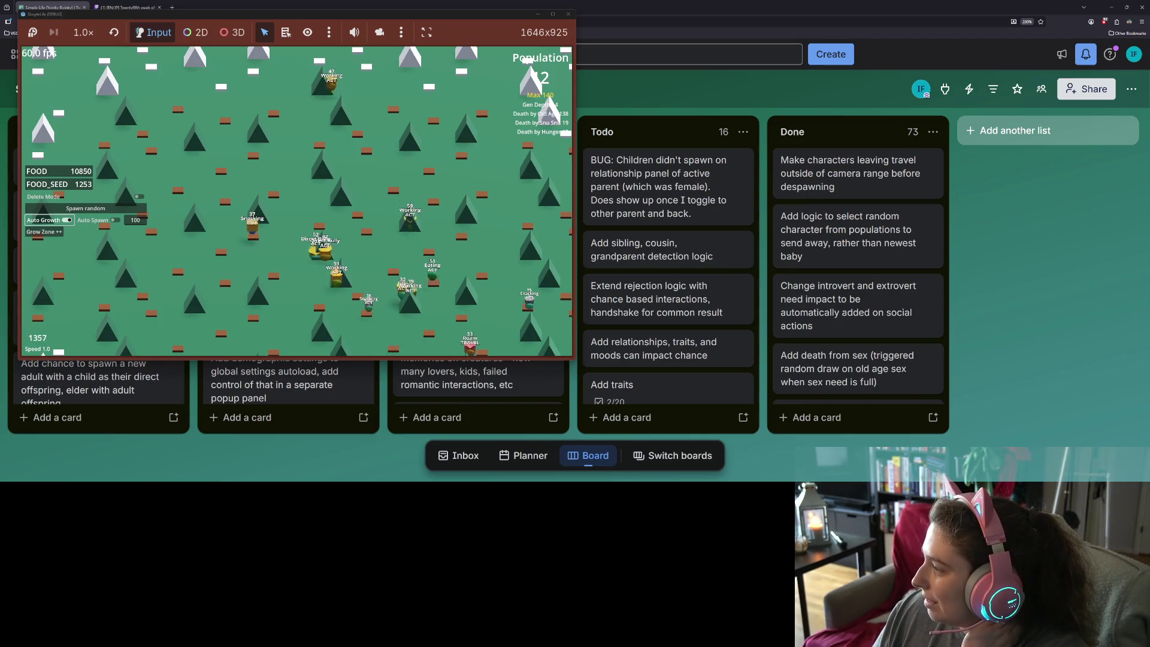
key("alt+Tab")
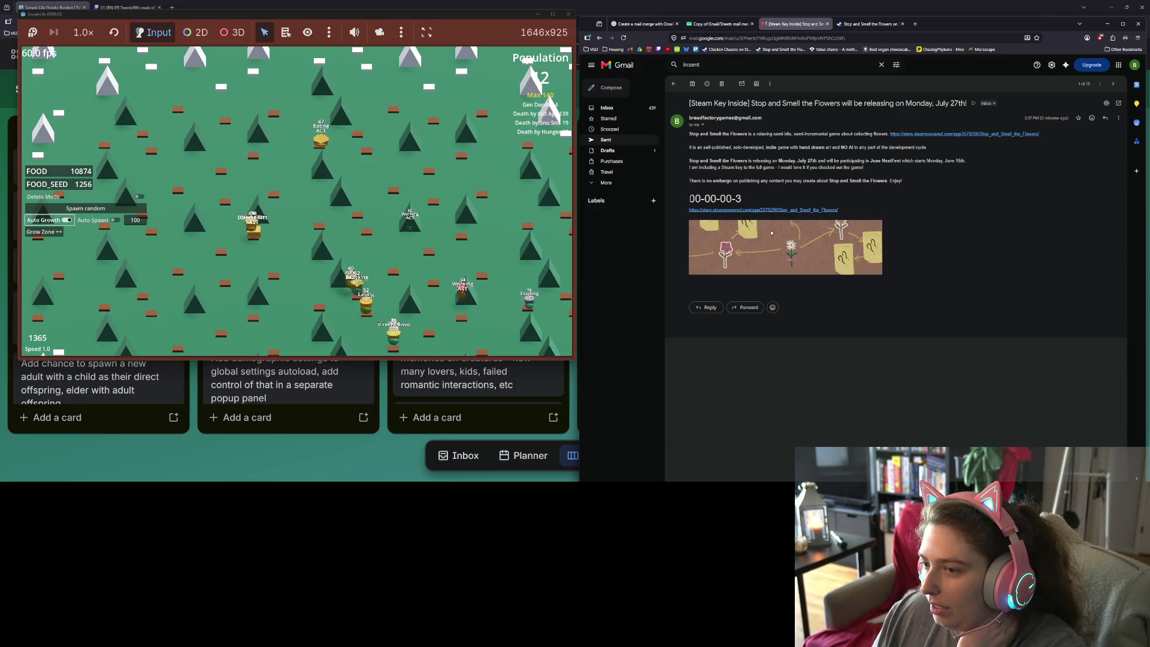
Step: Check the '[Steam Key Inside]' email shows key 00-00-00-3 in place of the placeholder
left_click(732, 252)
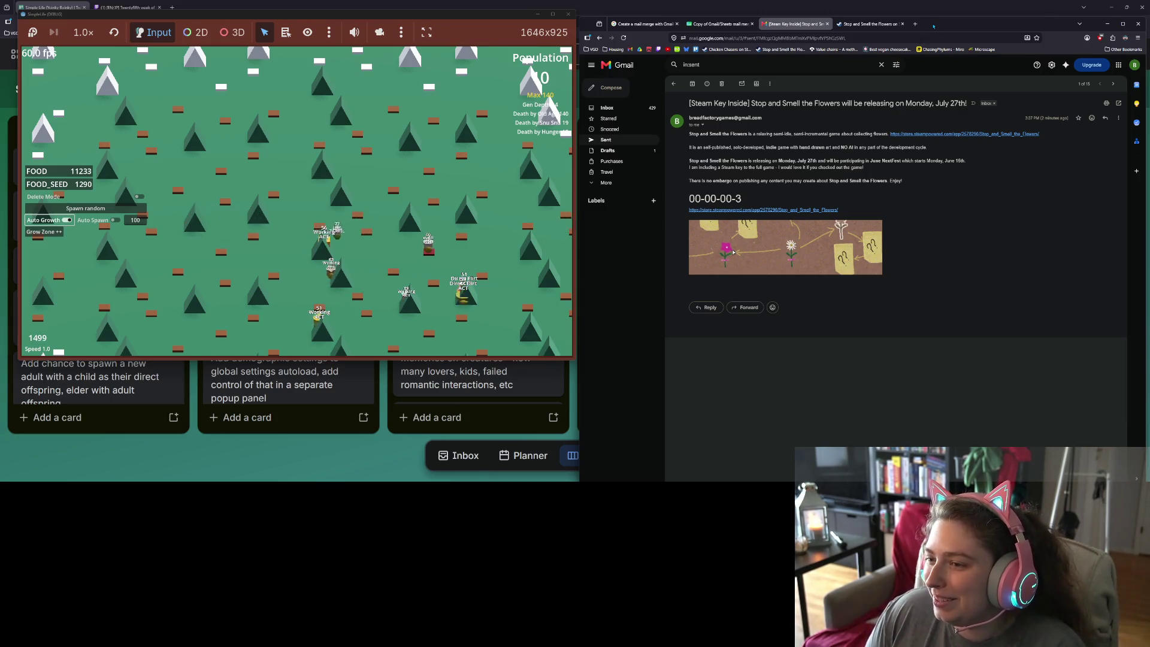
Step: Leave the Gmail window with Alt+Tab to bring the Trello task board back into view
key("alt+Tab")
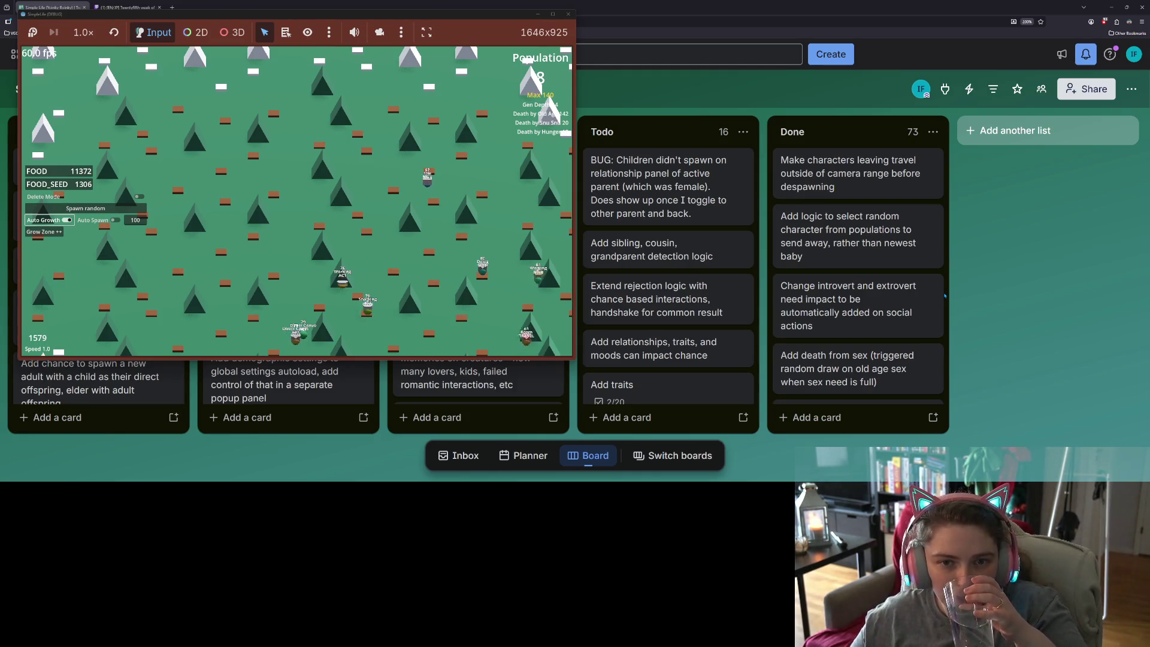
Step: Close the running game window and return to the Godot editor on increase_world_area_btn.gd
left_click(567, 13)
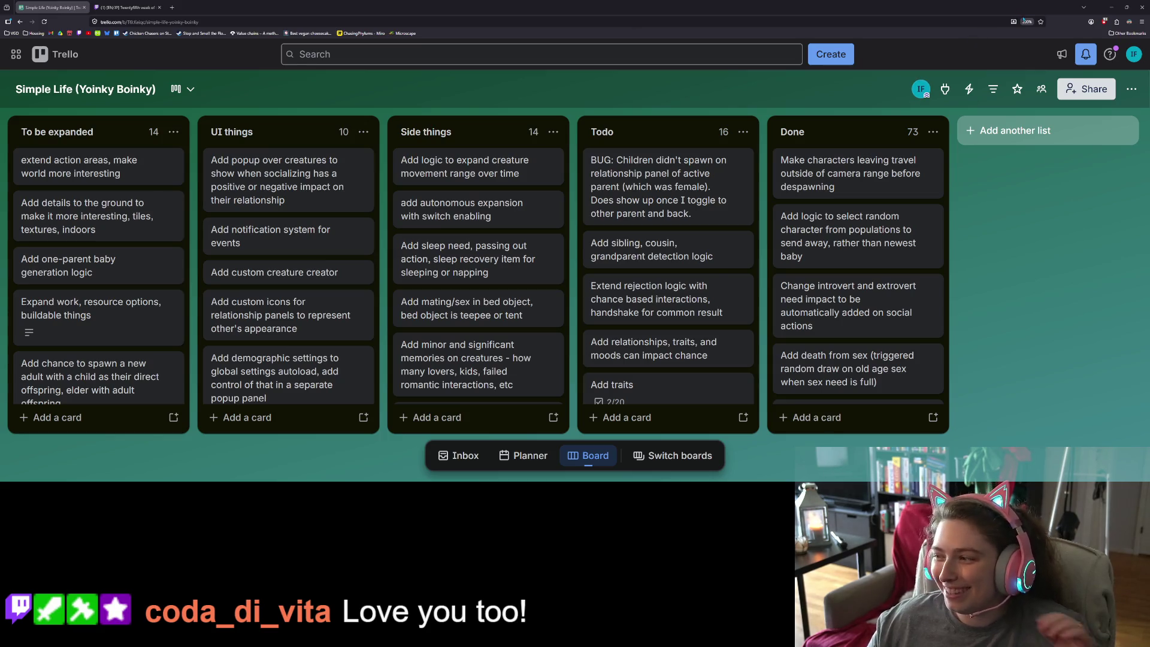
key("alt+Tab")
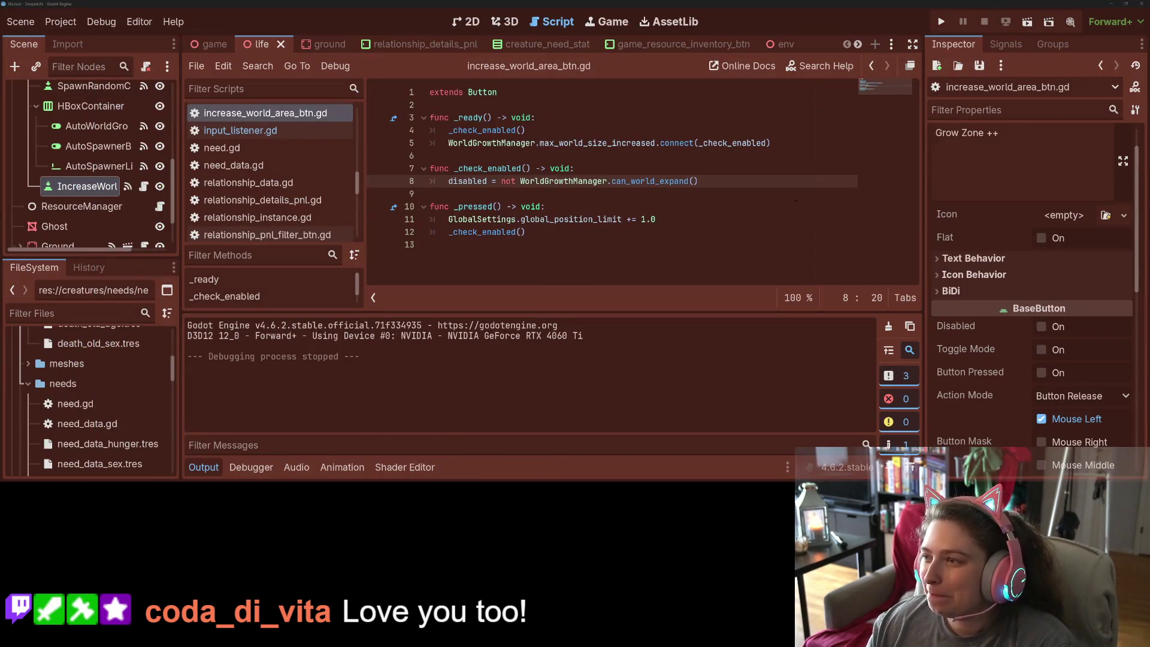
Step: Hide the Output panel, review _pressed's global_position_limit and _check_enabled lines, then open world_growth_manager.gd
left_click(779, 204)
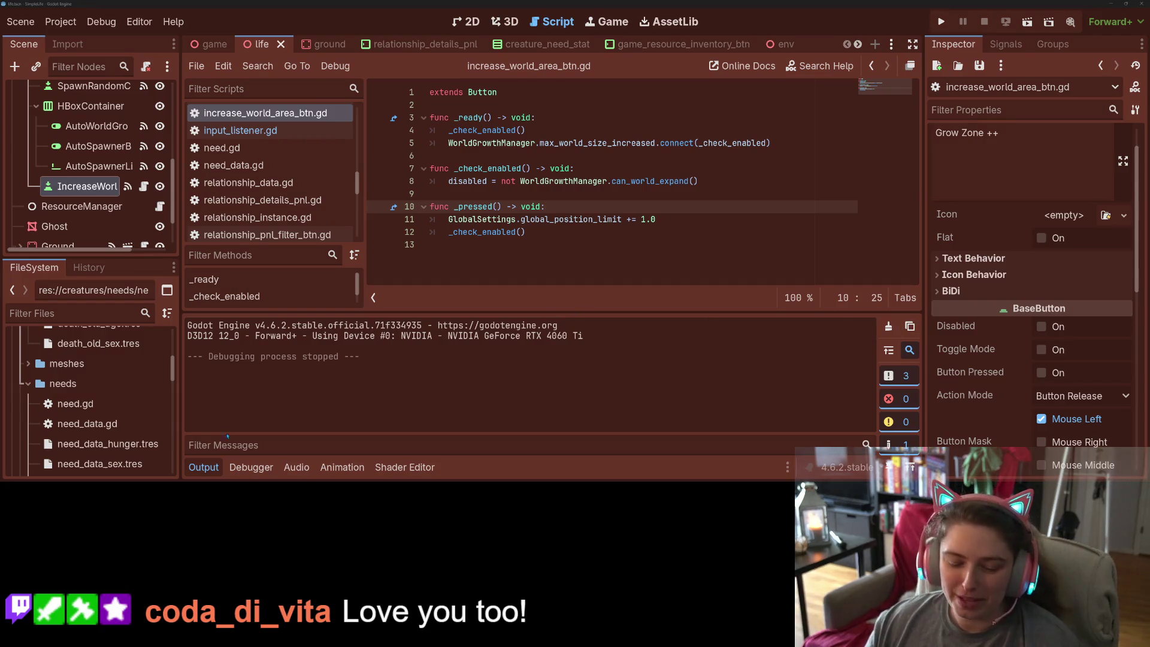
left_click(204, 467)
left_click(538, 354)
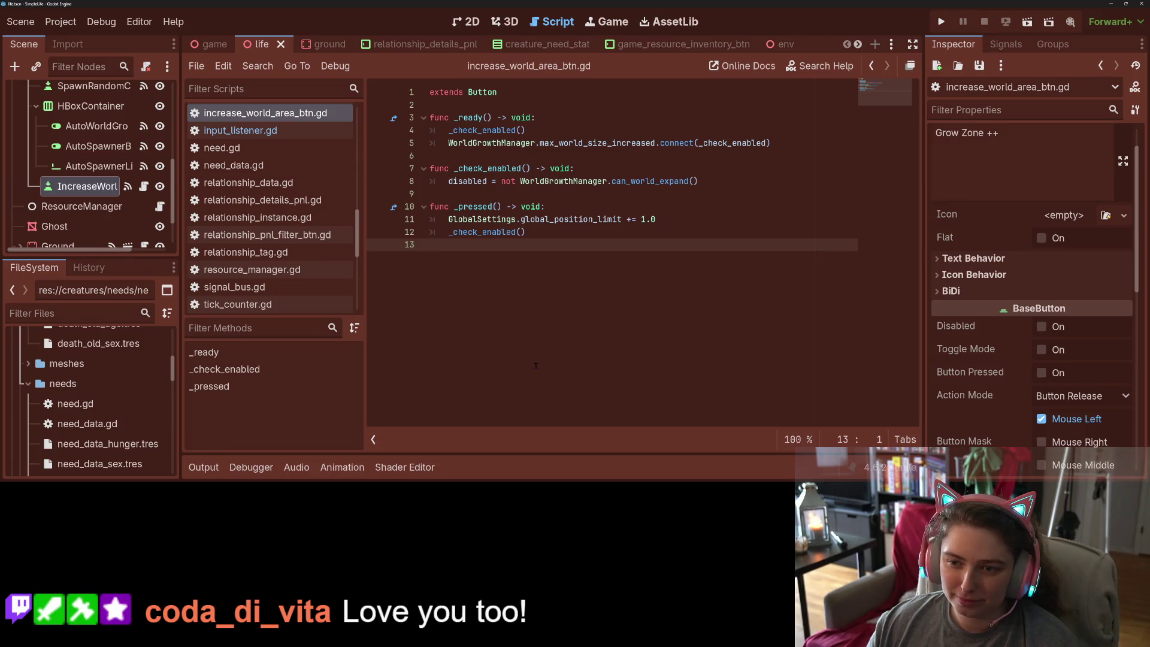
double_click(601, 219)
left_click(521, 232)
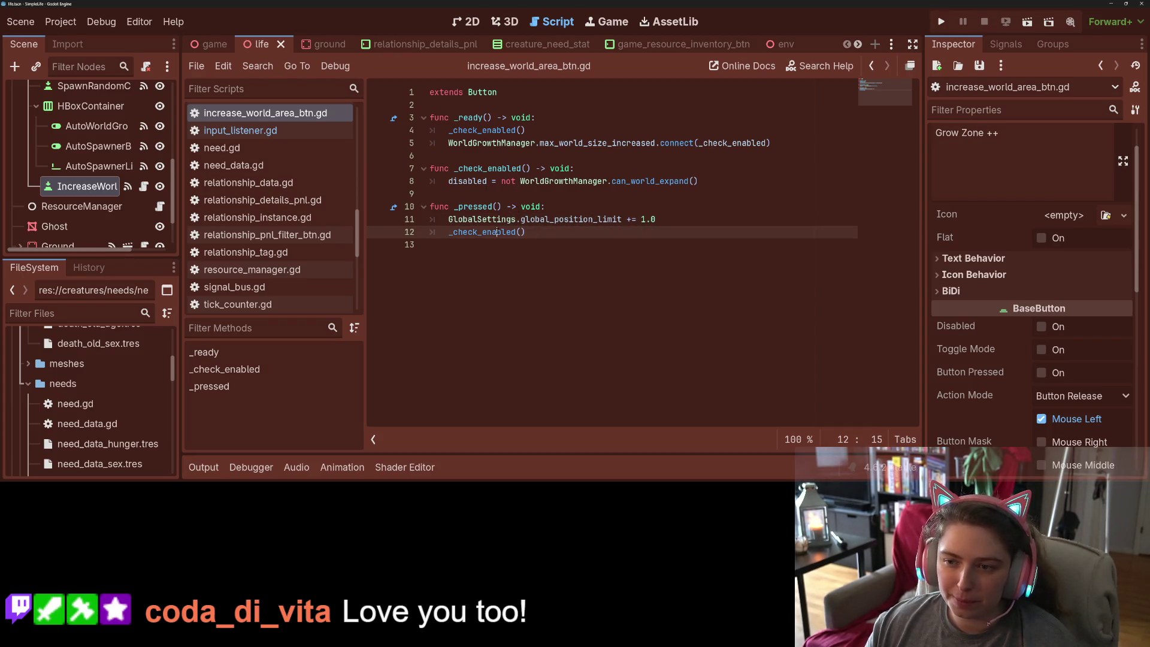
left_click(569, 220)
left_click(584, 181, "ctrl")
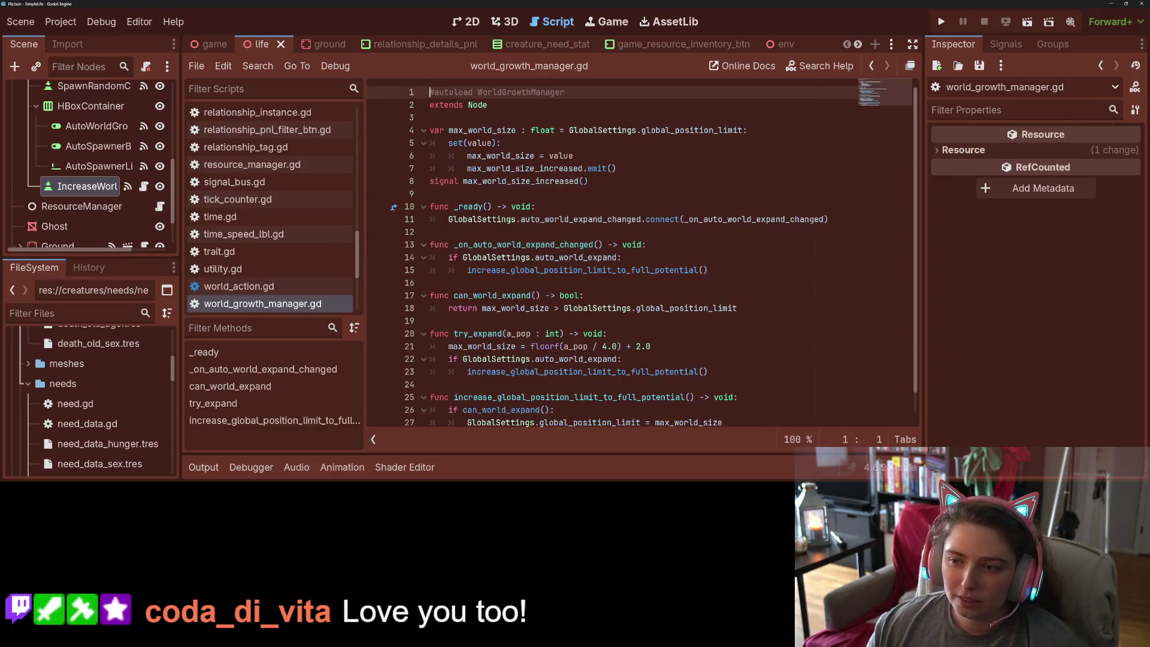
Step: Edit the divisor in try_expand's line 21 so max_world_size = floorf(a_pop / 4.0) + 2.0
left_click(569, 296)
scroll(570, 311, "down", 1)
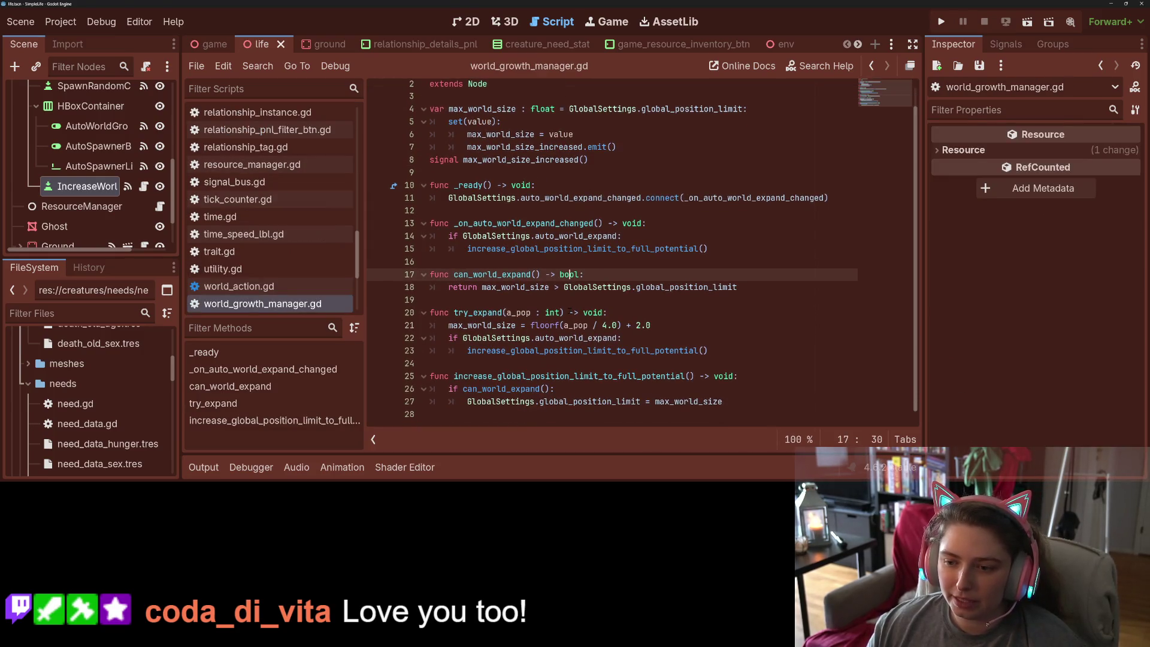
left_click(539, 338)
double_click(482, 325)
left_click(550, 325)
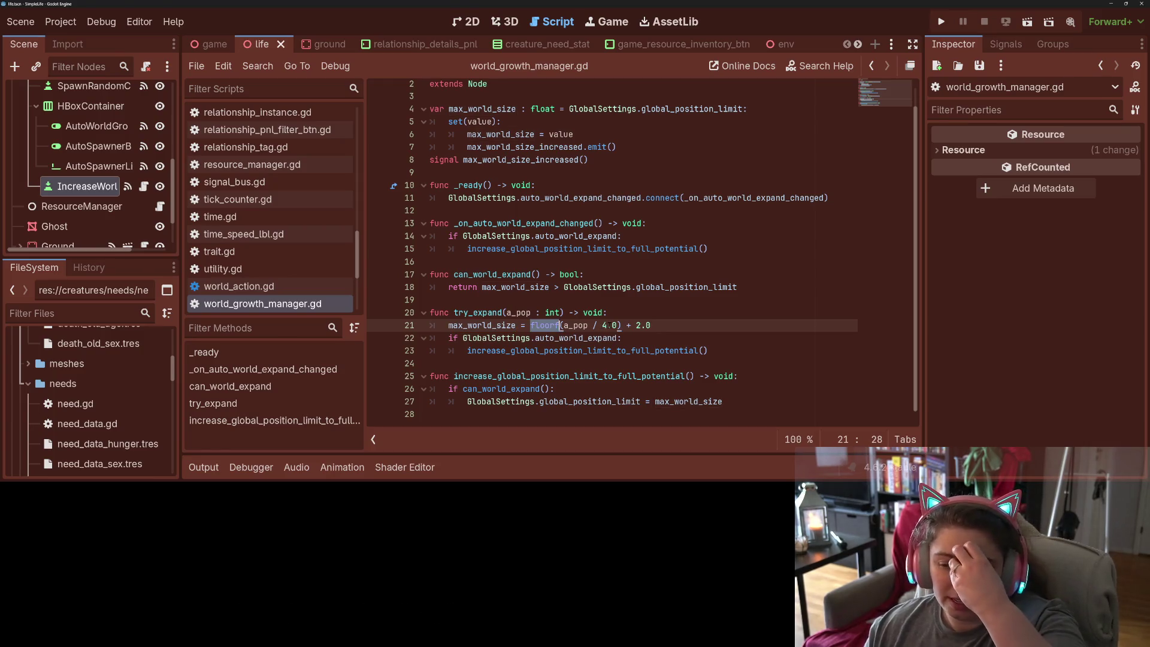
double_click(575, 325)
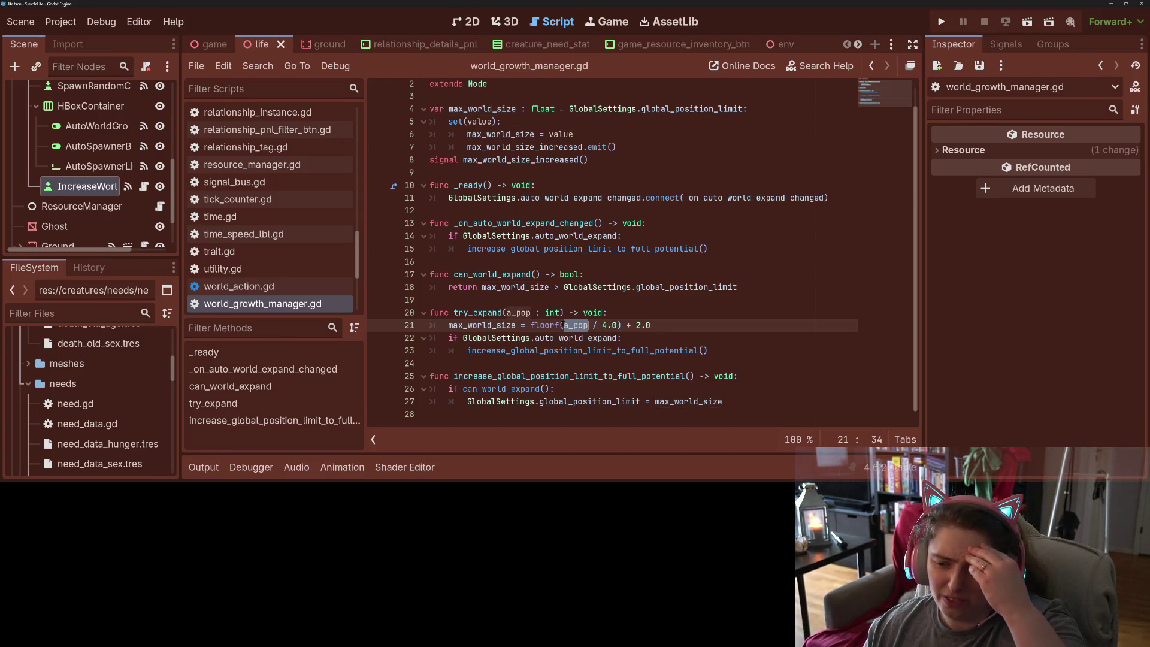
left_click(597, 325)
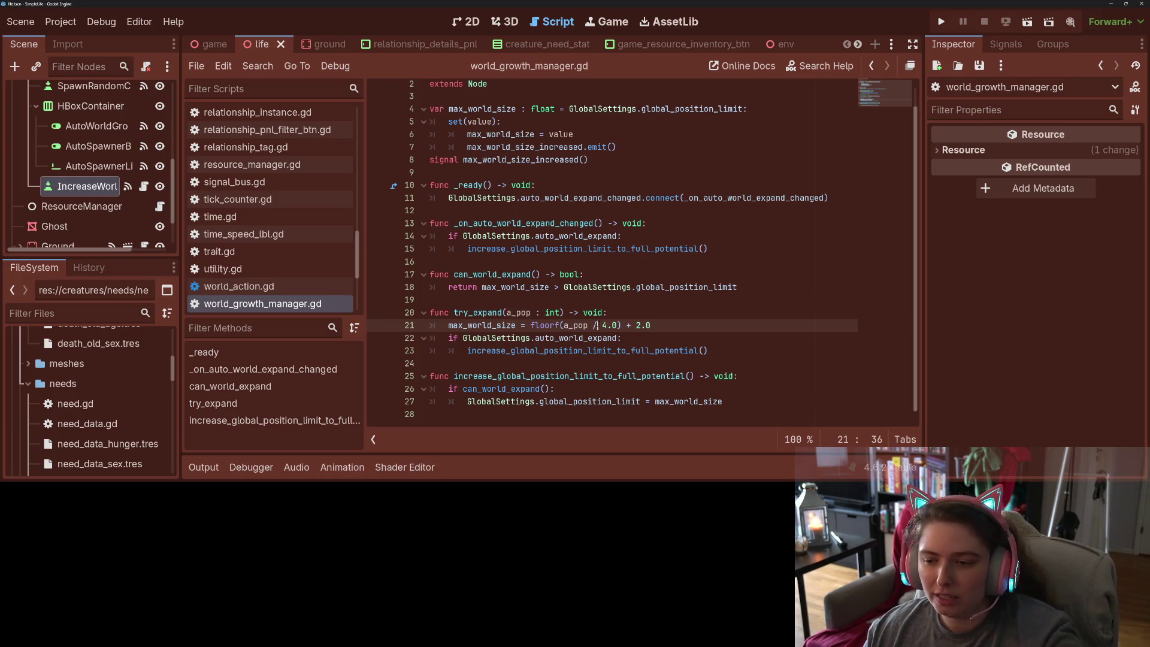